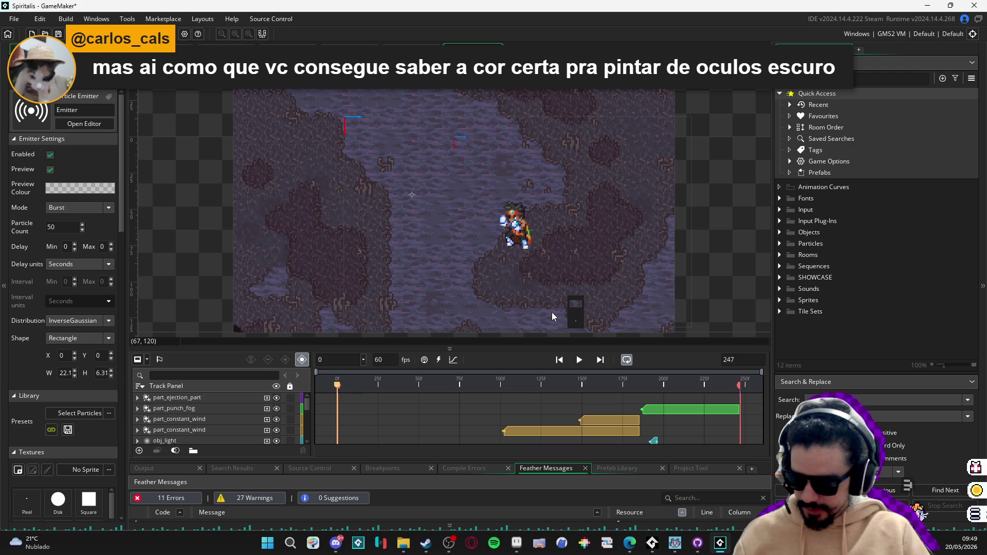
- Switch from GameMaker to Aseprite, showing the third_area map
left_click(516, 542)
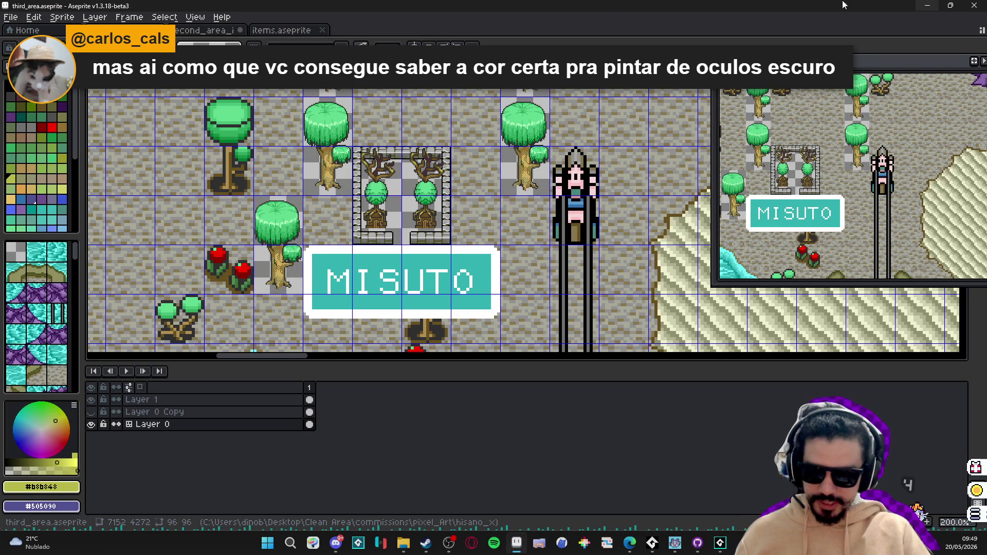
- Look over the items and second_area_items sheets at 400% zoom, then bring Steam forward
left_click(206, 30)
left_click(280, 32)
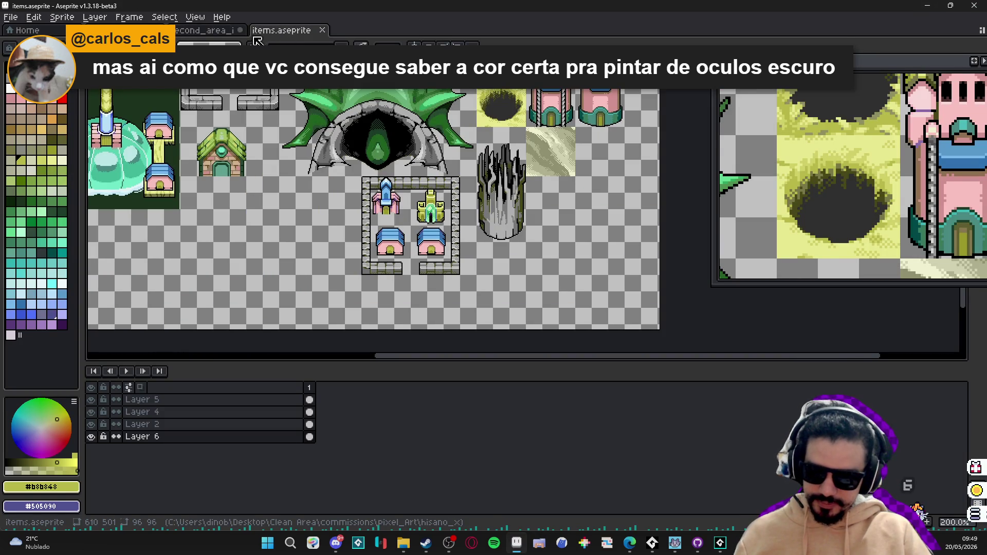
left_click(214, 32)
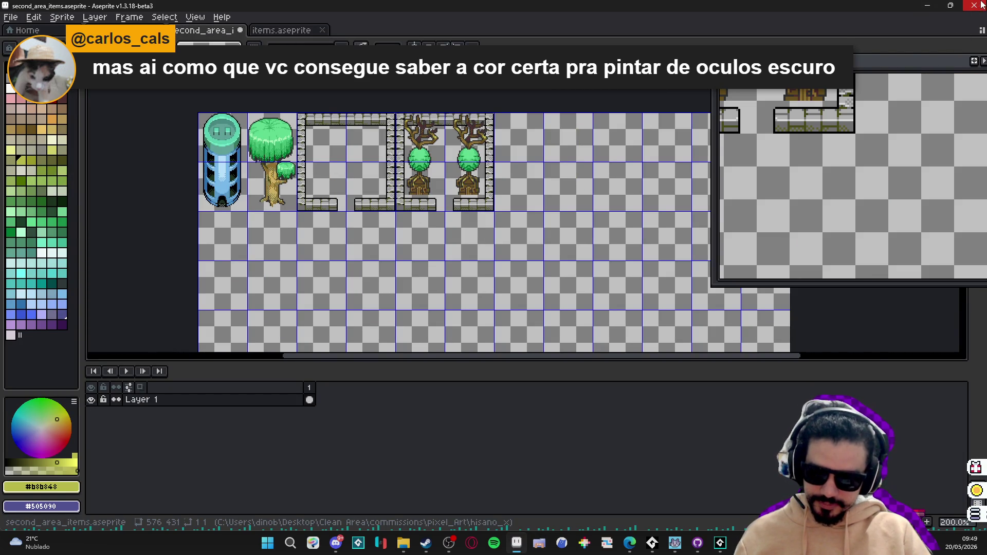
scroll(505, 114, "up", 2)
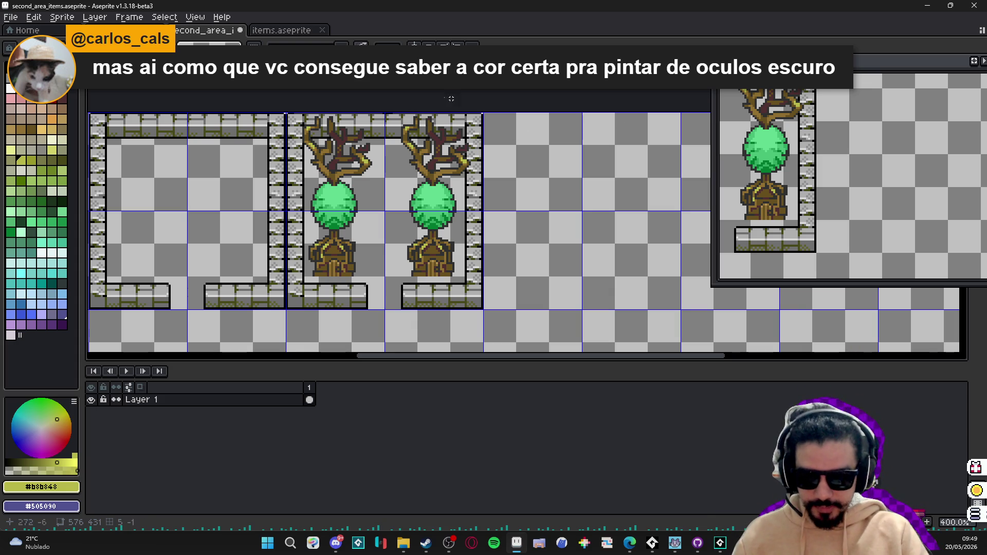
left_click(303, 38)
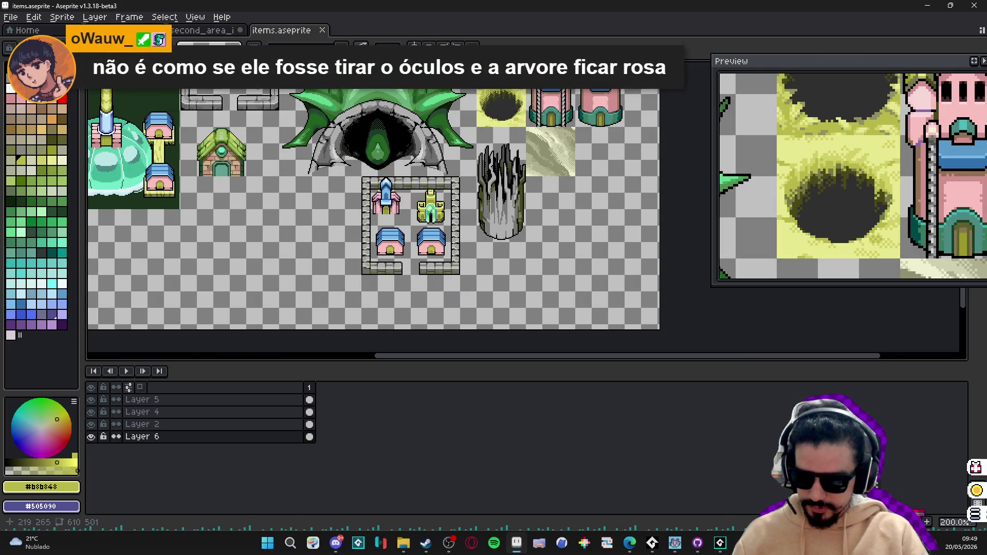
left_click(425, 542)
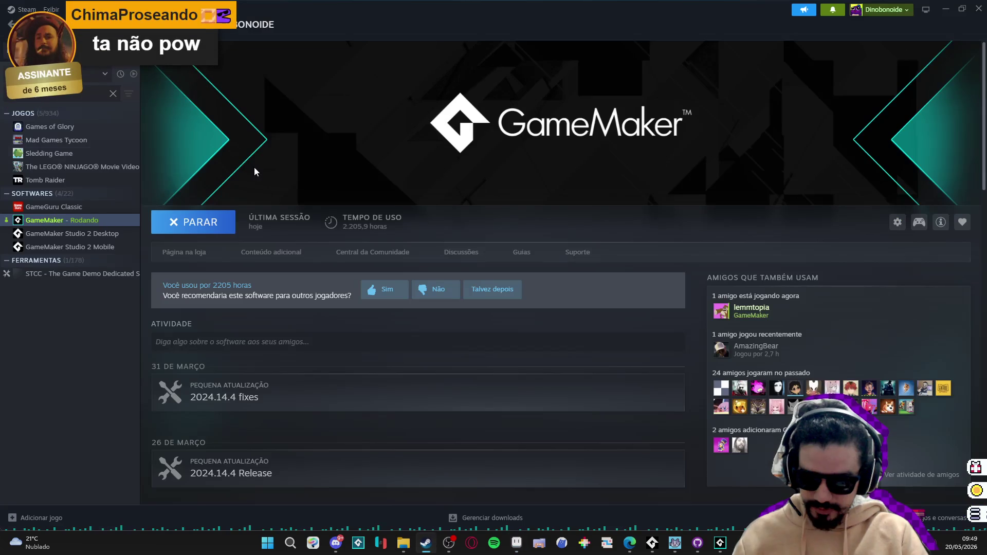
- Find Aseprite via 'ase' in the Steam library, minimize Steam, and pan the items sheet
type("ase")
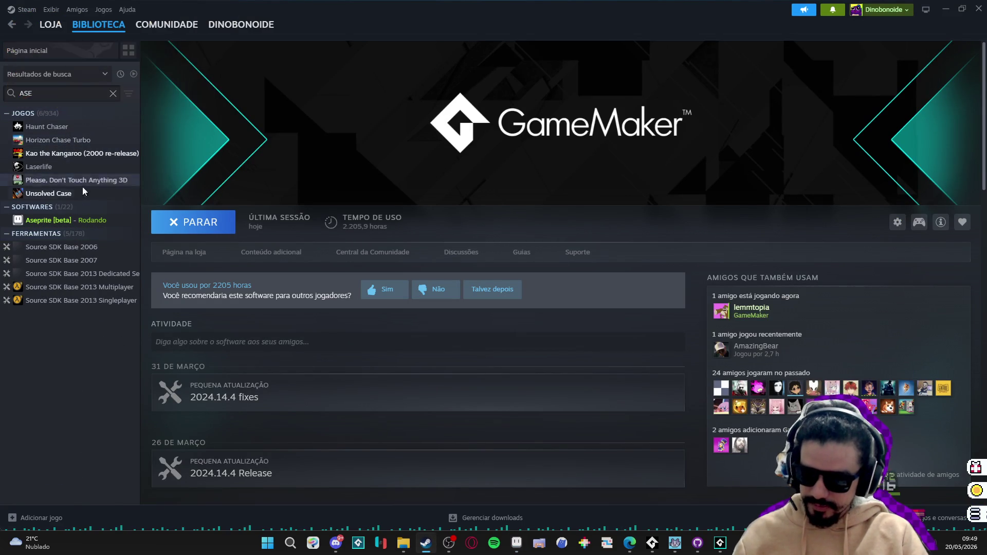
left_click(76, 221)
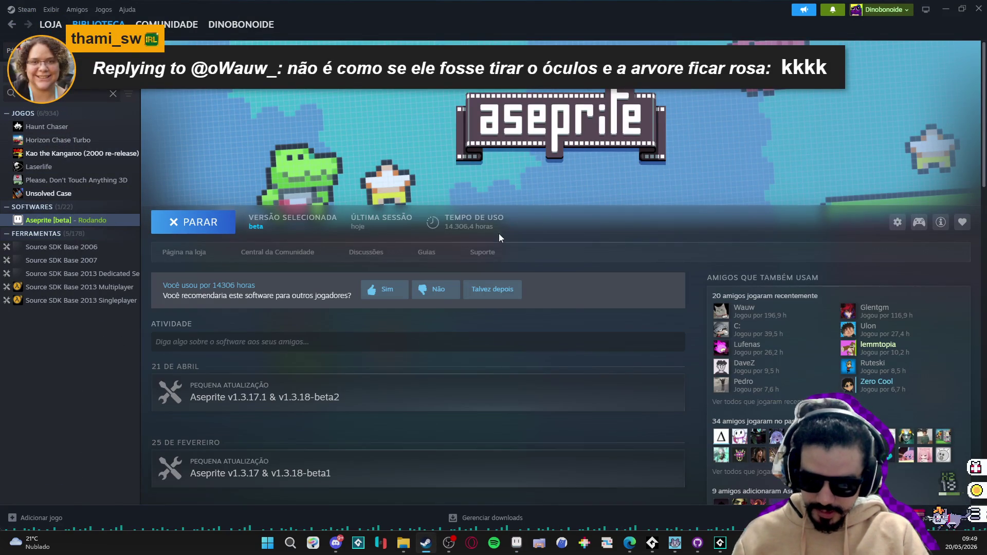
left_click(949, 6)
left_click_drag(364, 167, 383, 189)
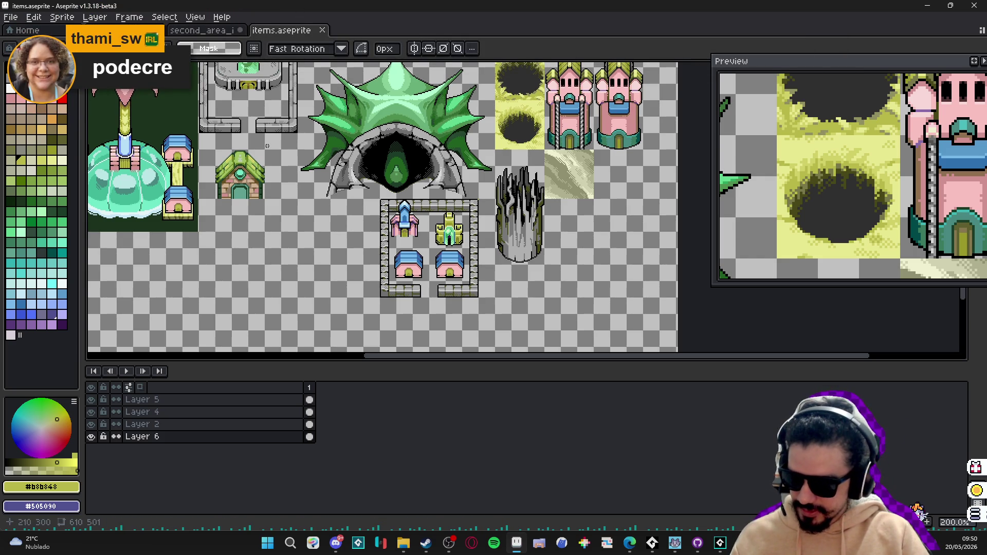
- Pan the items sheet down and right, then return to GameMaker
left_click_drag(307, 111, 338, 131)
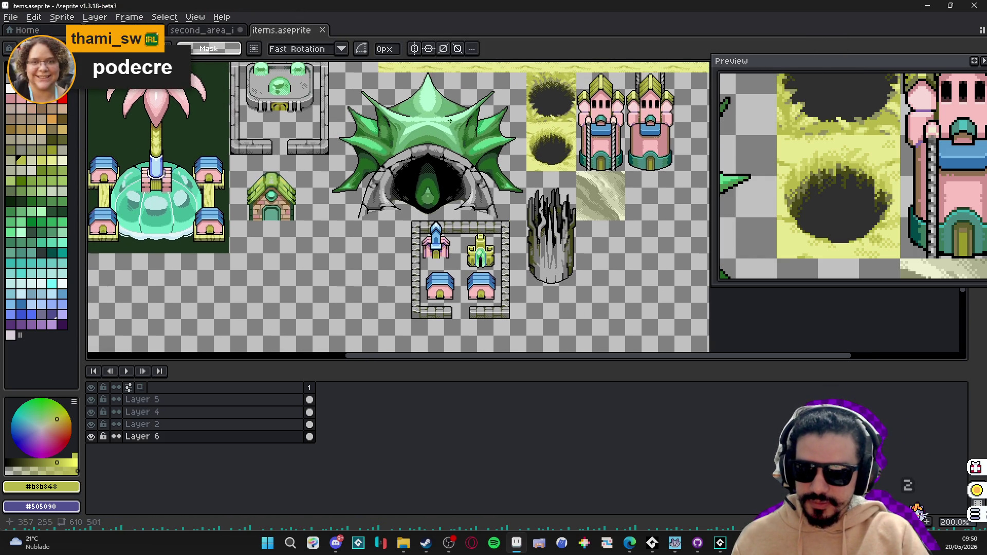
left_click(720, 543)
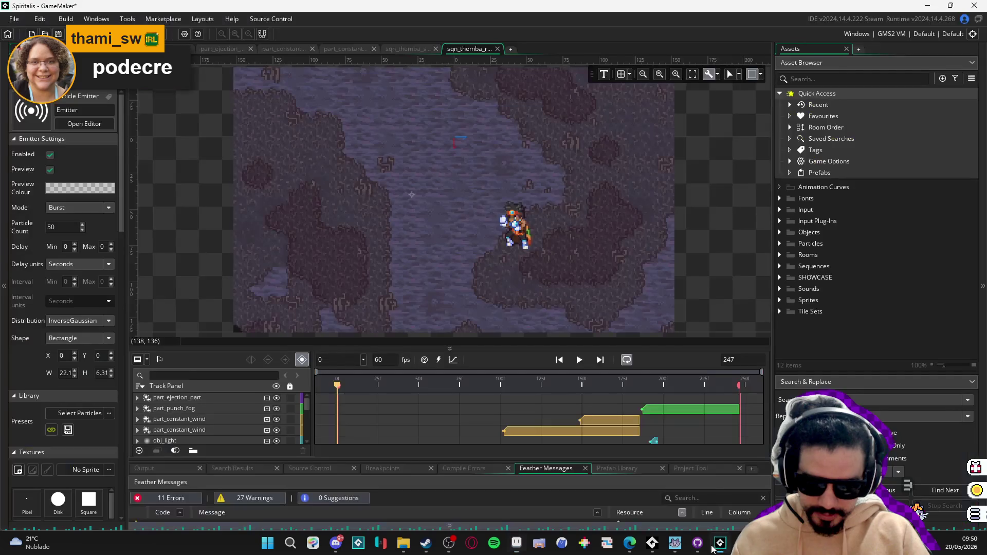
- Preview the Themba punch animation, stop at frame 25, and select the spr_revenge_idle sprite
left_click(580, 360)
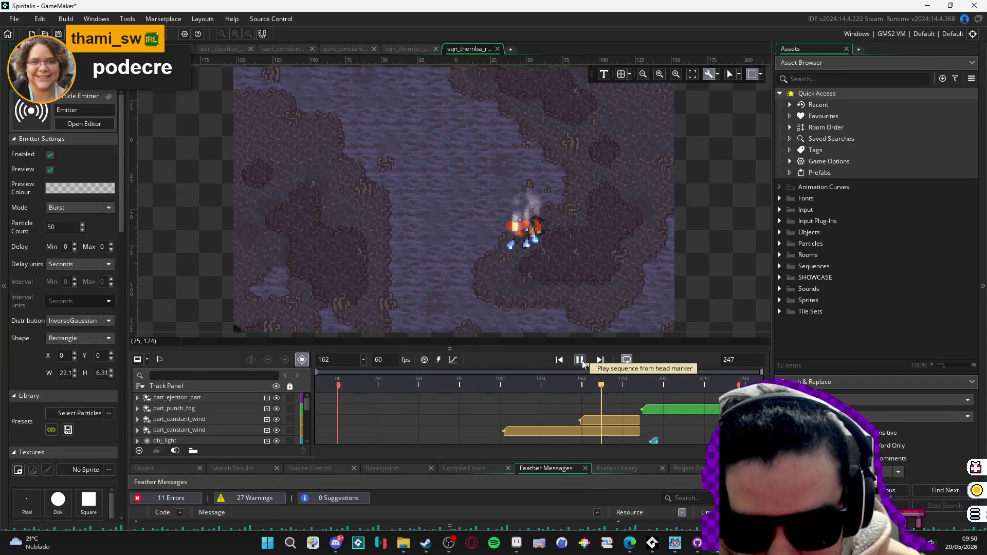
left_click(580, 361)
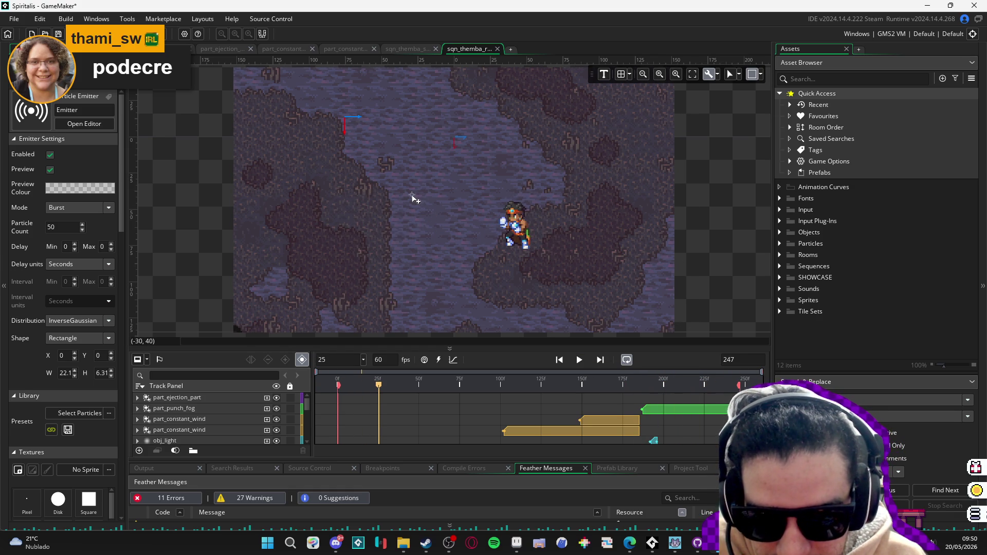
left_click(517, 232)
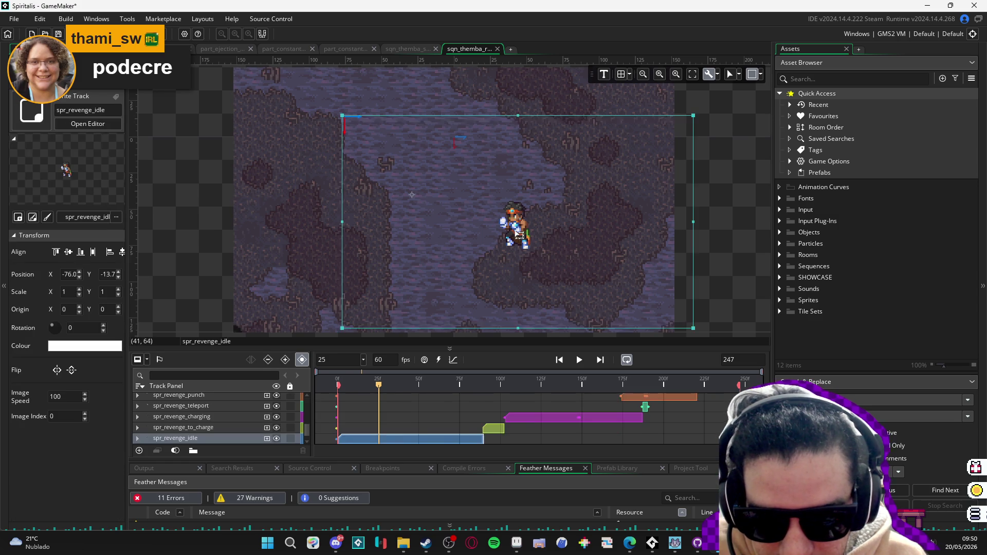
- Search the Asset Browser for THEMBA assets
left_click(817, 78)
type("R")
key("BackSpace")
type("THEMBA")
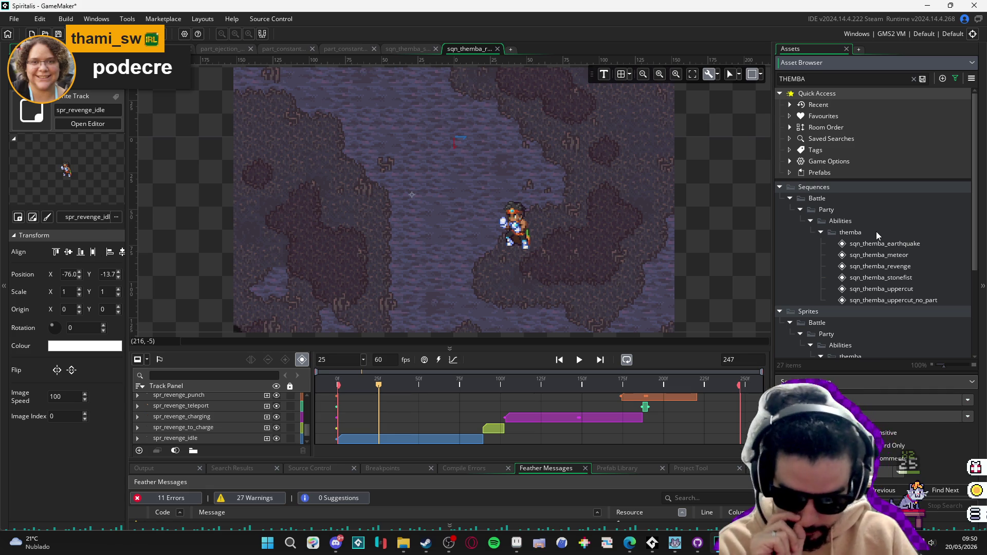
scroll(886, 263, "down", 3)
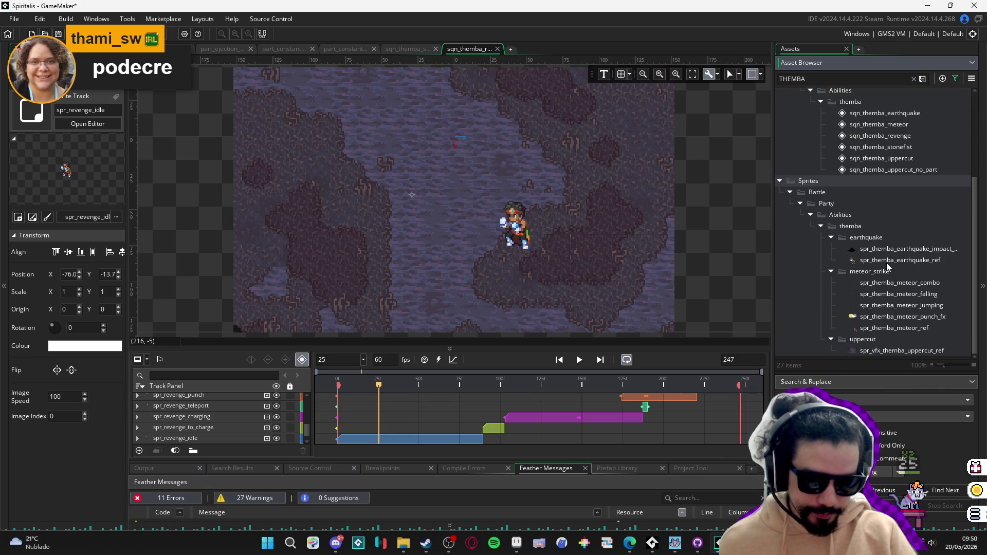
- Clear the search and preview the spr_battle_1, 2 and 3 idle sprites
key("ctrl+a")
key("BackSpace")
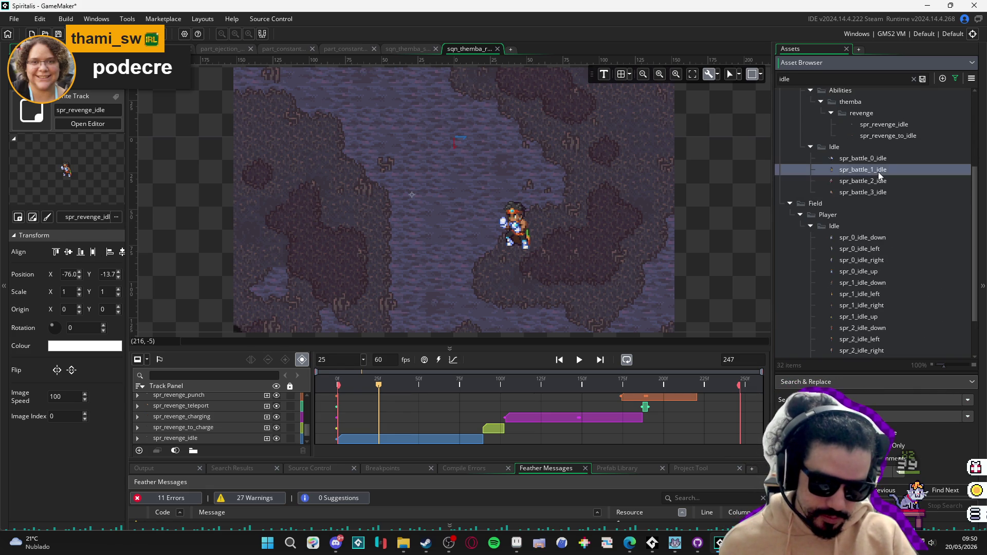
left_click(878, 173)
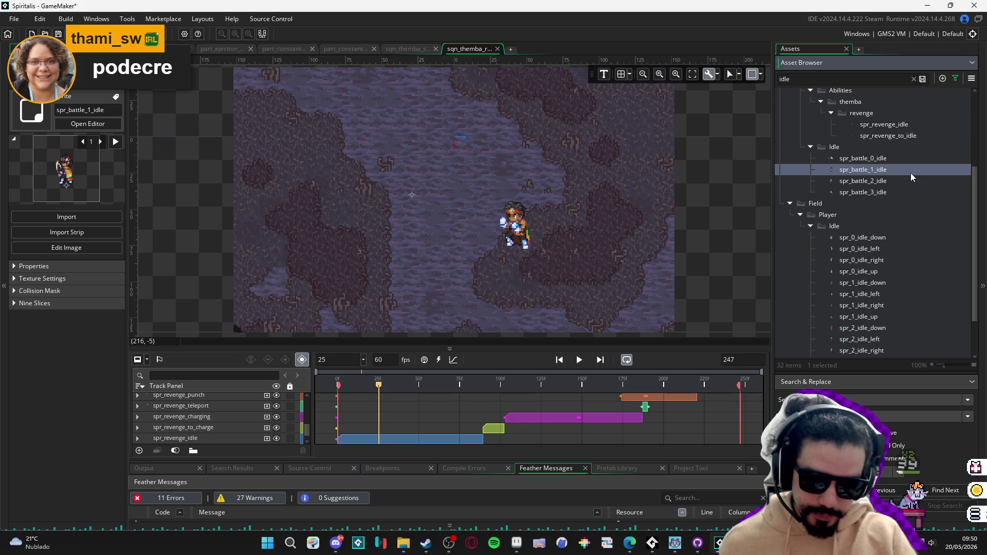
left_click(886, 180)
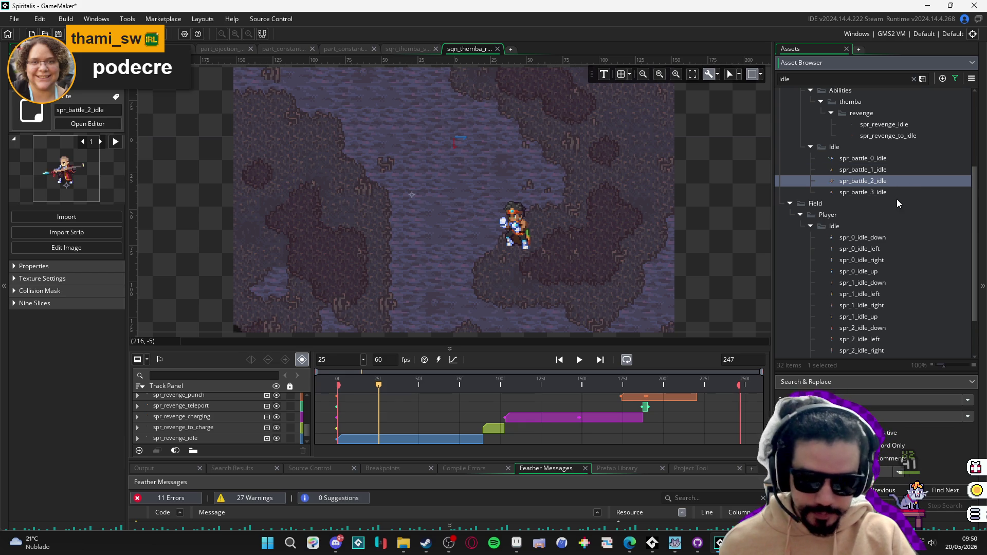
left_click(891, 193)
- Place spr_battle_3_idle in the sequence and position it at 44.24, 78.81
mouse_move(890, 195)
left_mouse_down()
mouse_move(519, 242)
mouse_move(534, 250)
mouse_move(522, 227)
left_mouse_up()
left_click(525, 219)
scroll(515, 275, "up", 5)
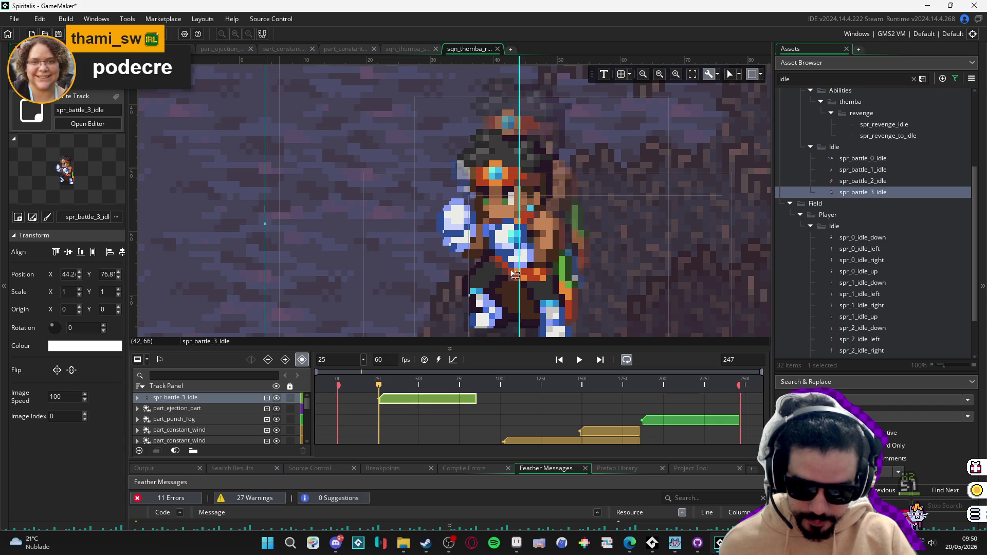
left_click_drag(515, 274, 515, 280)
scroll(515, 275, "down", 3)
key("Down")
left_click_drag(522, 161, 537, 326)
key("Up")
scroll(535, 273, "down", 3)
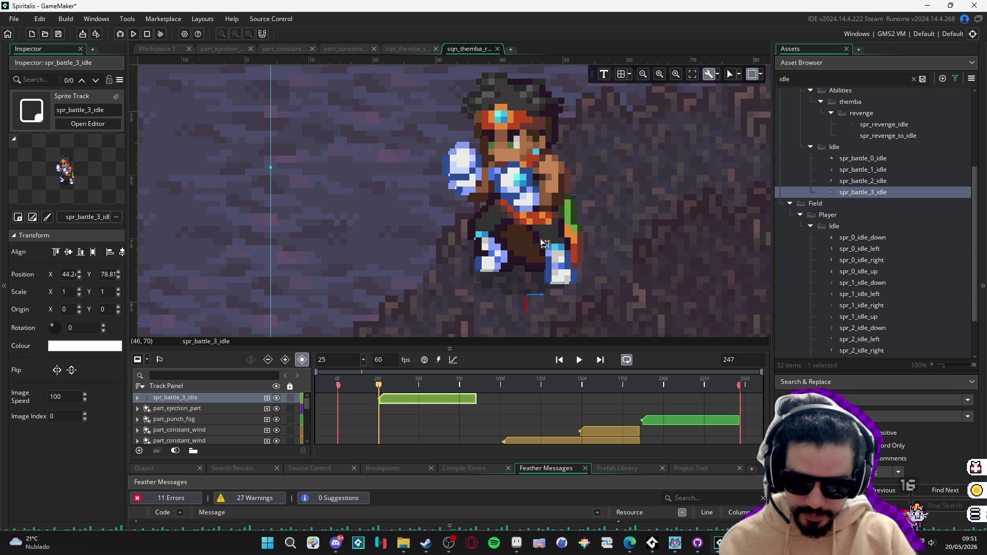
key("Left")
scroll(565, 254, "down", 5)
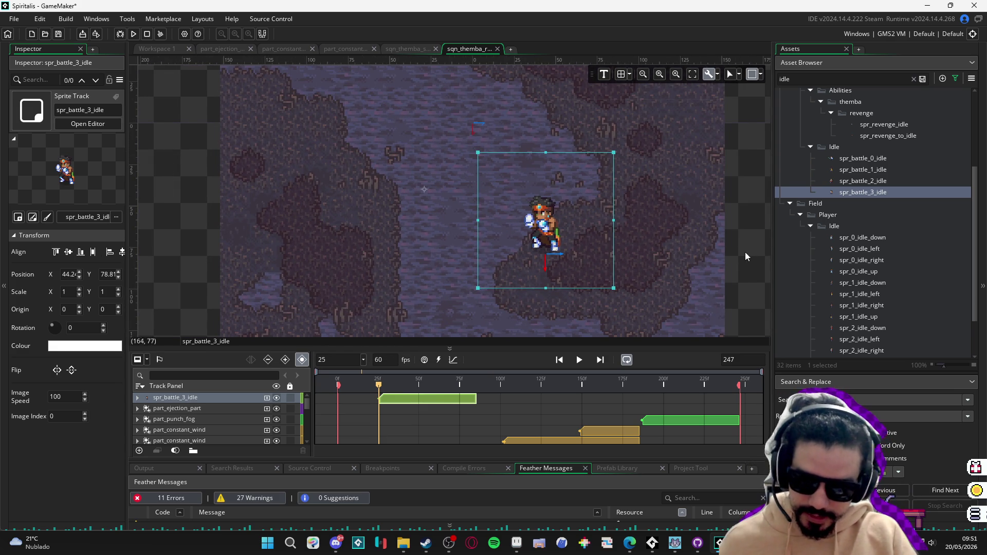
key("ctrl+z")
- Move the spr_battle_3_idle clip to start at frame 0 across the whole timeline
left_click_drag(390, 400, 358, 399)
mouse_move(436, 397)
left_mouse_down()
mouse_move(430, 403)
mouse_move(758, 409)
mouse_move(738, 409)
left_mouse_up()
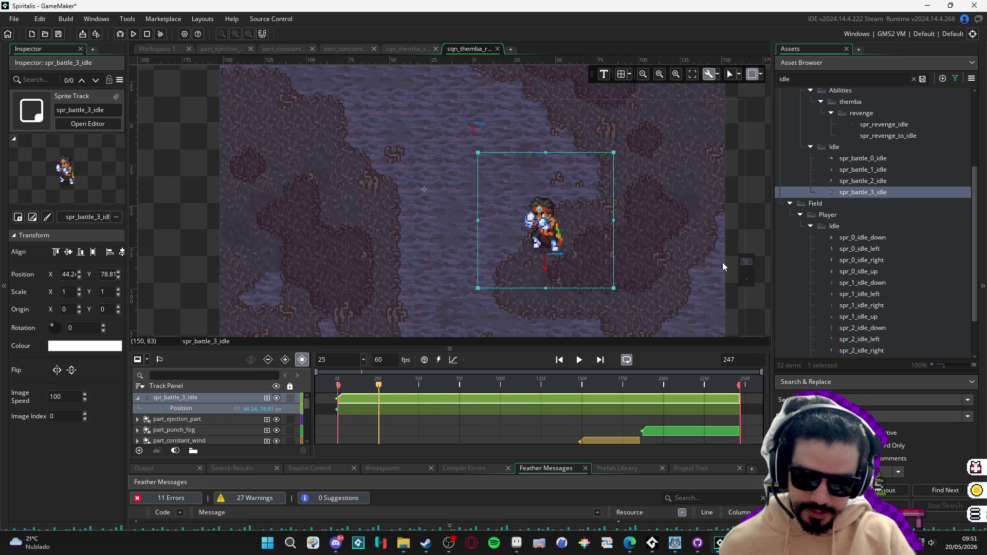
scroll(204, 415, "down", 2)
scroll(203, 413, "up", 2)
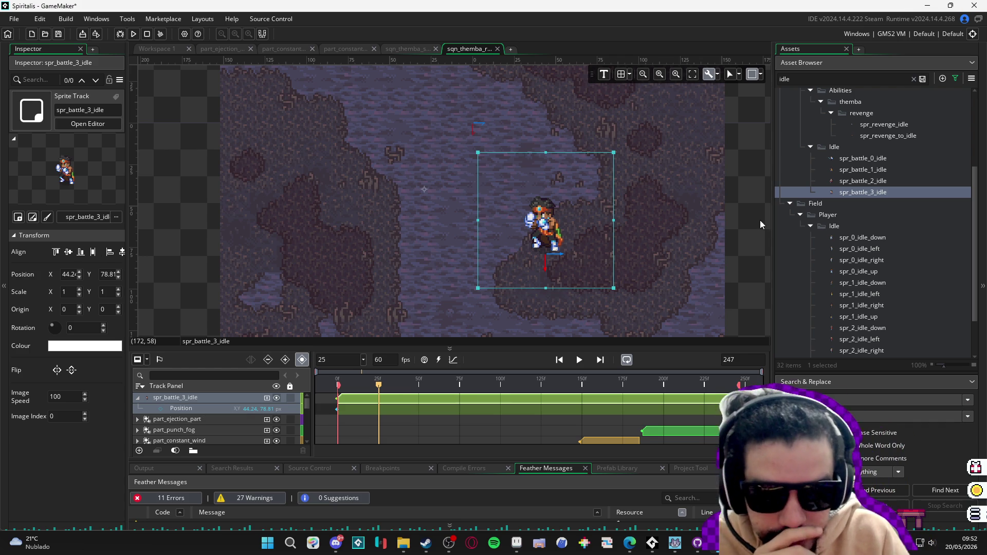
left_click(434, 145)
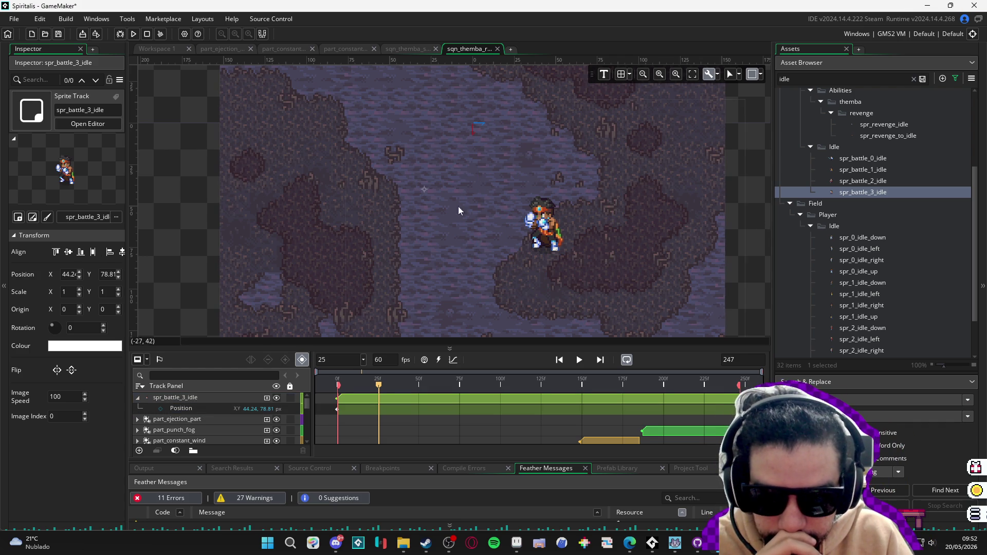
left_click(447, 181)
left_click(426, 190)
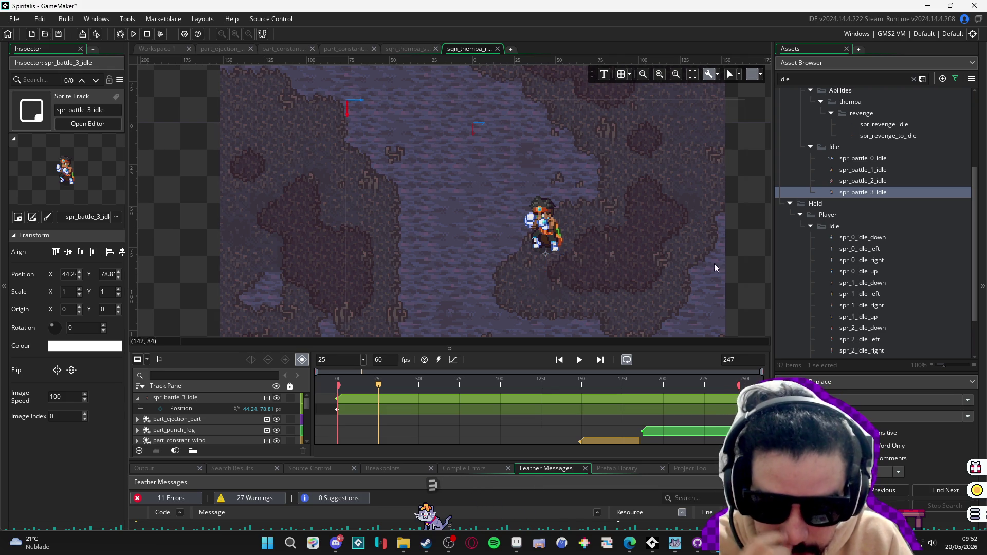
- Add a spr_battle_3_idle sprite track to the revenge sequence
left_click(549, 215)
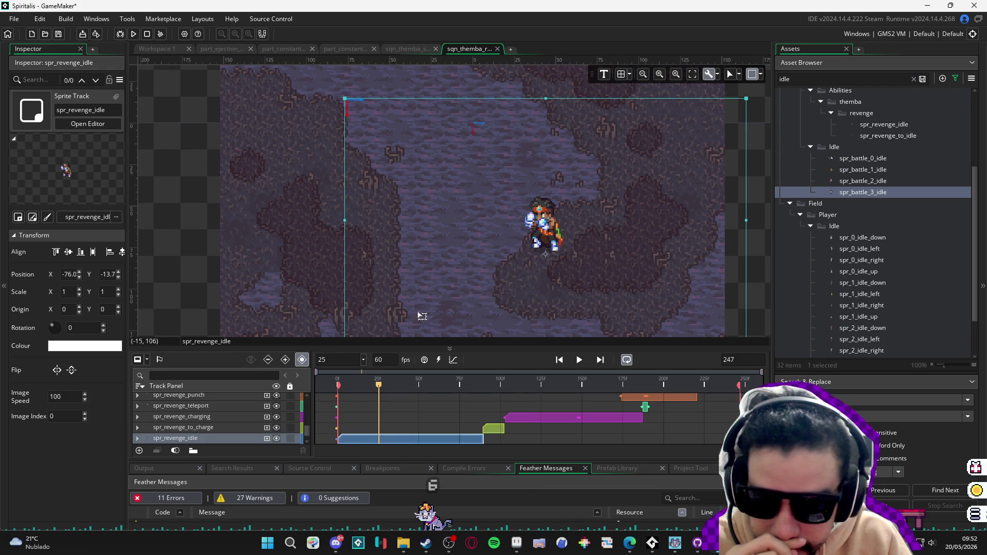
left_click_drag(186, 399, 188, 403)
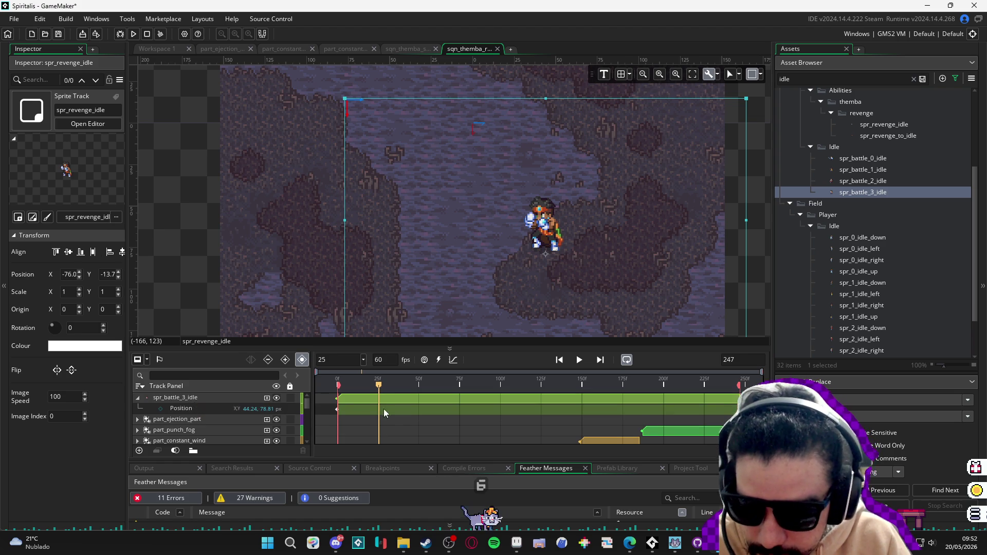
left_click(358, 403)
left_click(357, 416)
scroll(221, 413, "down", 5)
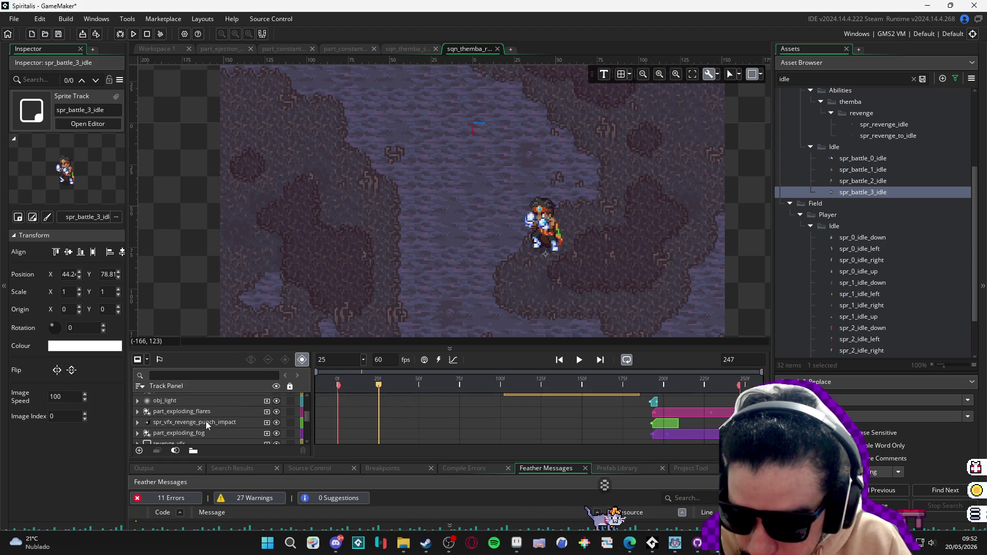
scroll(211, 414, "down", 3)
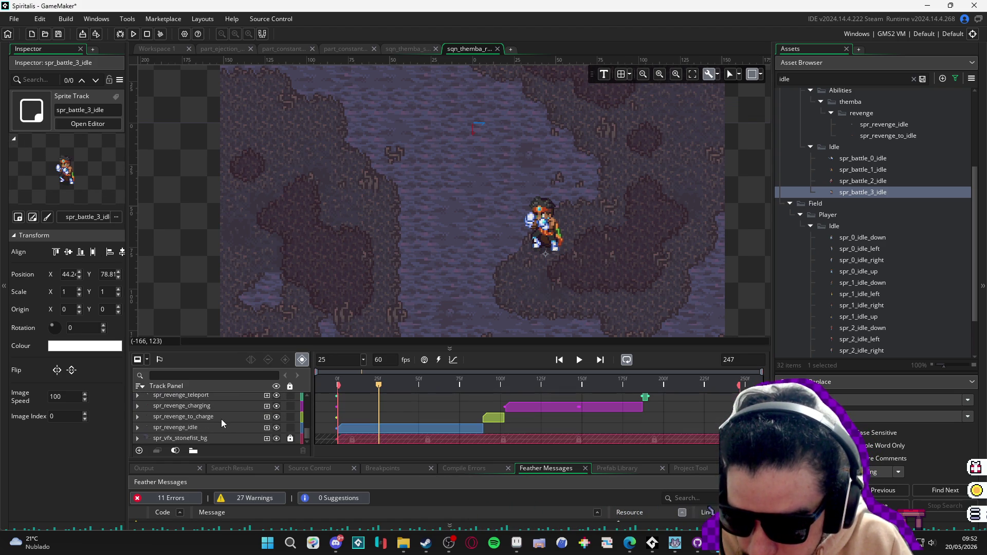
- Inspect the spr_revenge_idle and spr_battle_3_idle tracks in the Track Panel
left_click(215, 428)
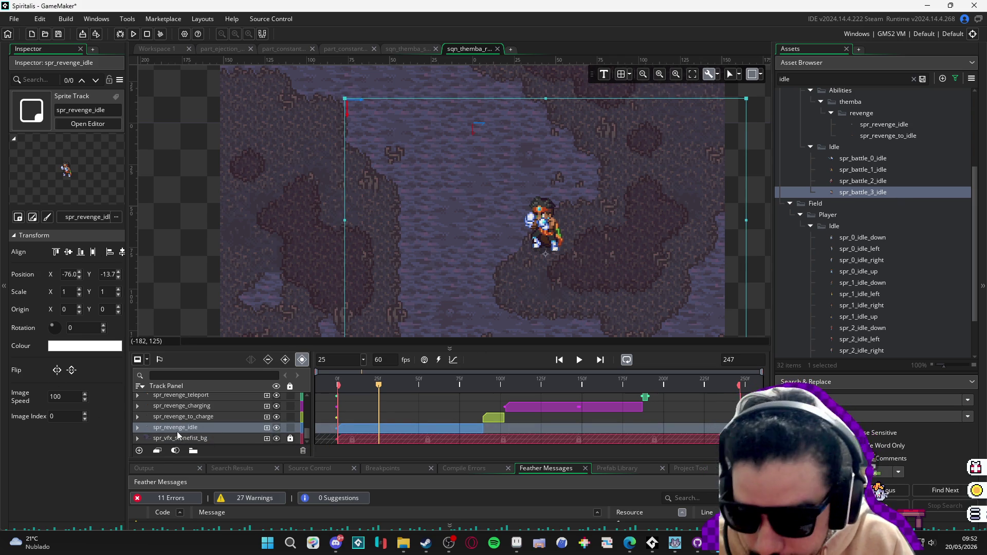
scroll(183, 435, "up", 3)
scroll(183, 434, "up", 5)
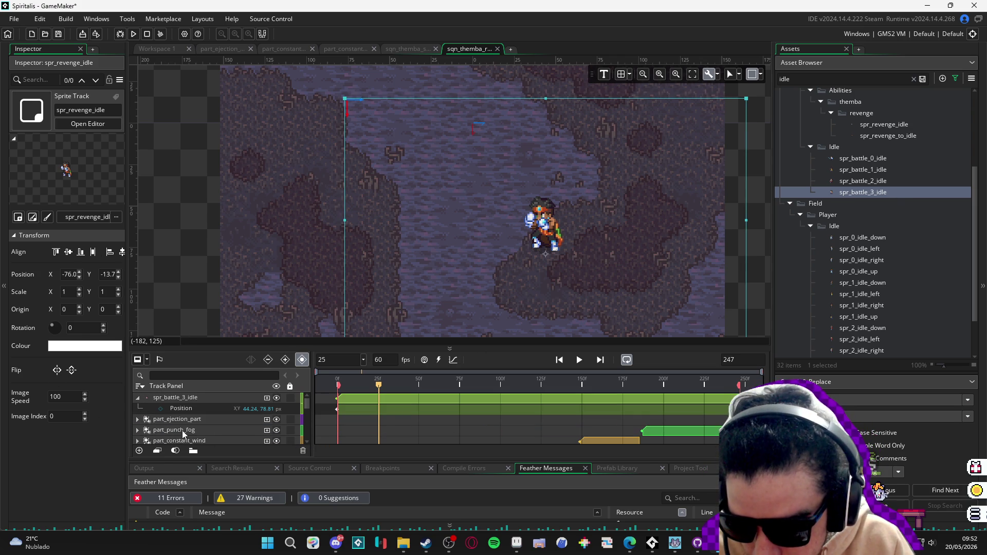
left_click(205, 397)
scroll(221, 419, "down", 5)
left_click(247, 438)
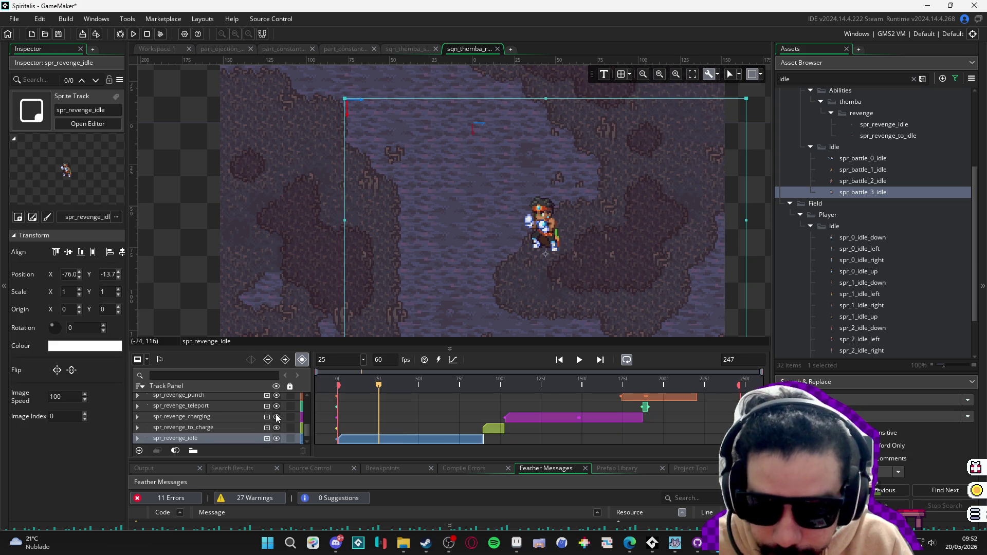
scroll(247, 420, "down", 1)
- Reselect the spr_revenge_idle row, clear the selection, scrub forward, then rewind to frame 0
left_click(217, 436)
left_click(223, 431)
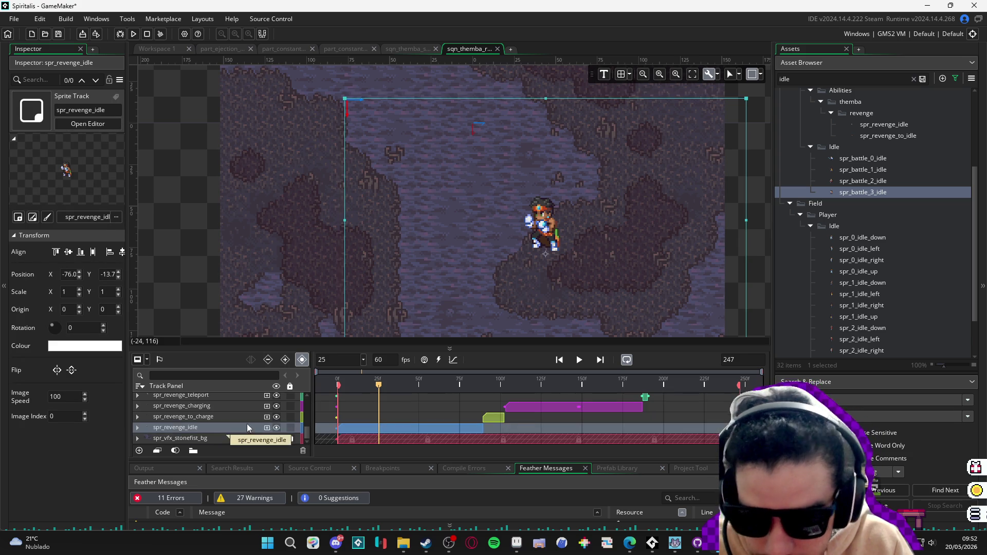
left_click(760, 268)
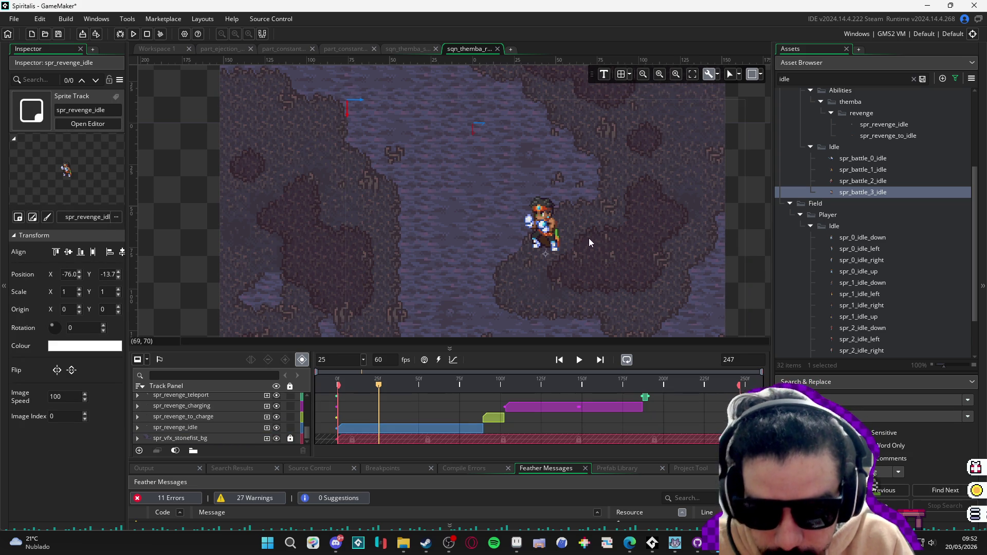
scroll(589, 237, "down", 2)
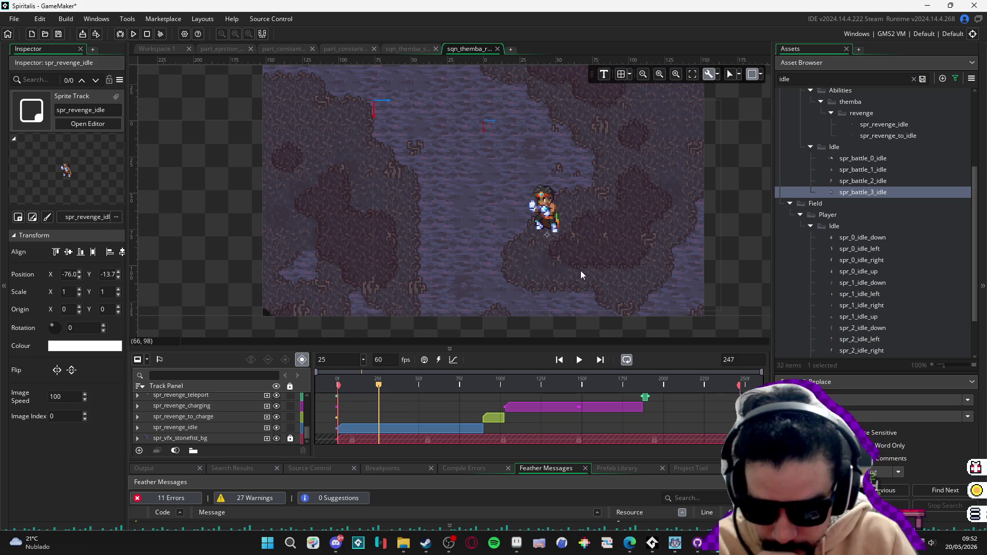
mouse_move(528, 387)
left_mouse_down()
mouse_move(698, 391)
mouse_move(669, 394)
left_mouse_up()
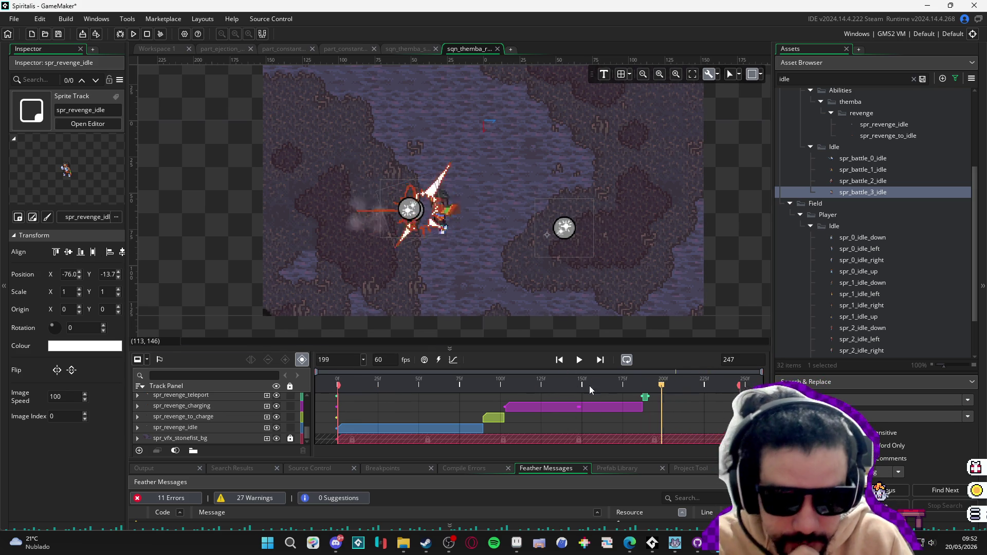
left_click(558, 359)
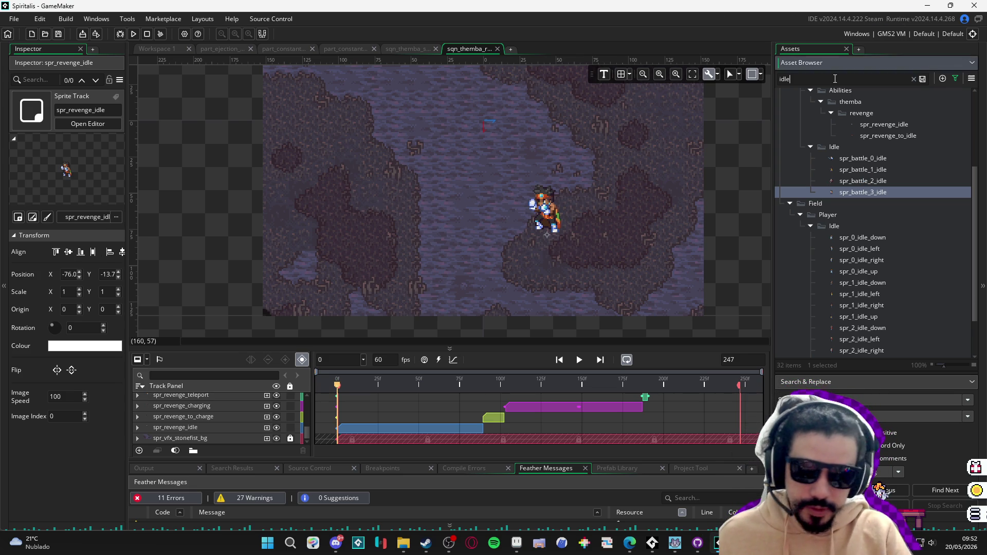
- Replace the idle filter with 'stonefi' and open the sqn_themba_stonefist sequence
triple_click(835, 78)
key("BackSpace")
type("stonefi")
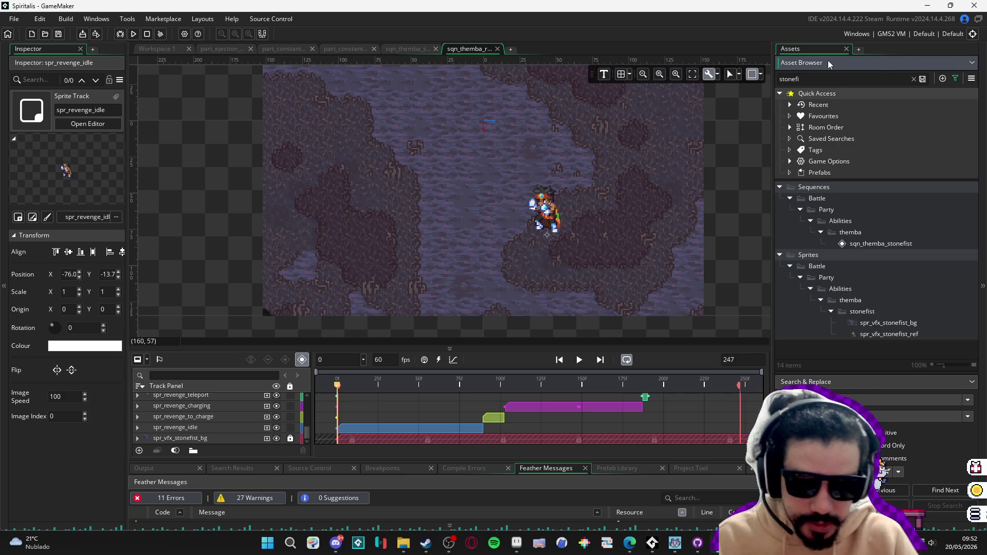
double_click(882, 244)
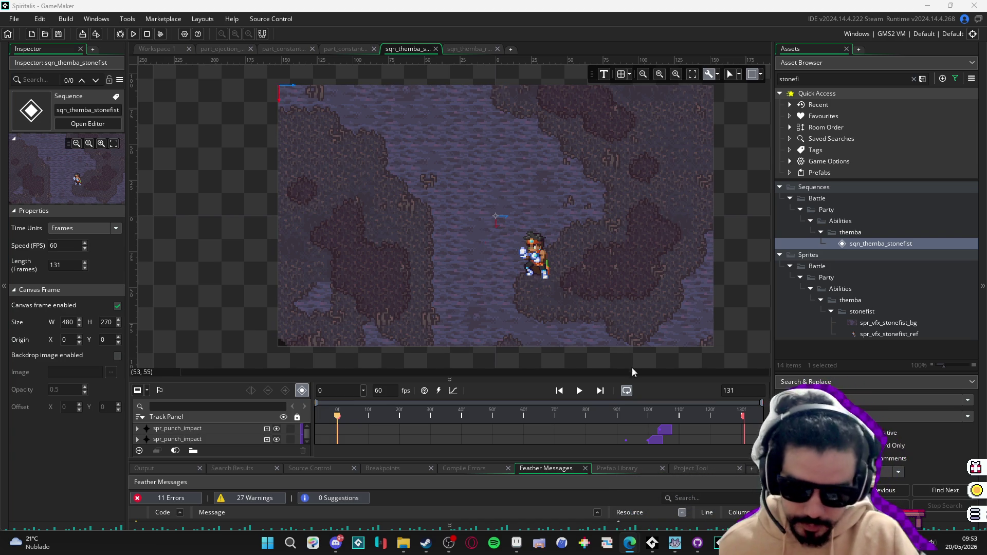
- Enlarge the timeline track area and play the stonefist sequence, stopping near frame 58
left_click_drag(544, 378, 543, 351)
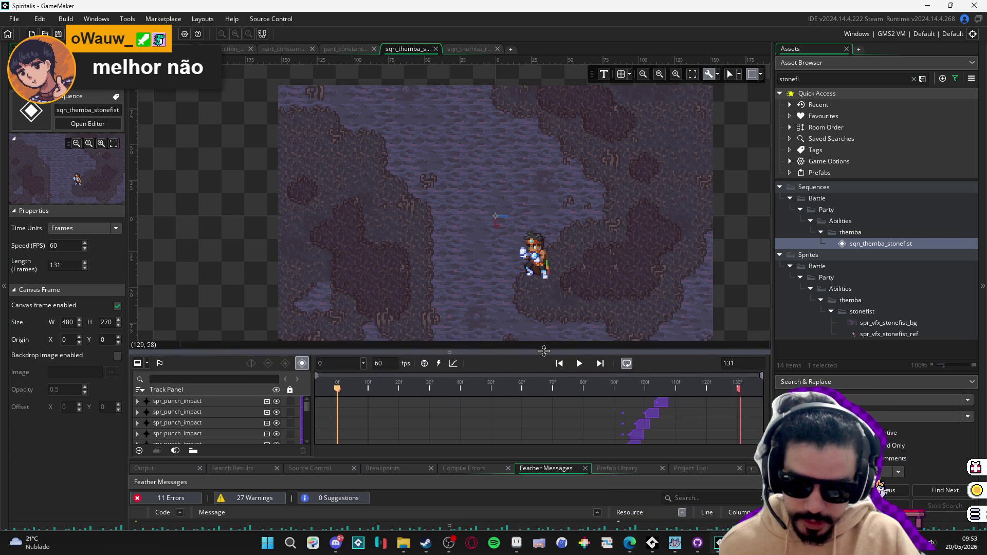
left_click(580, 366)
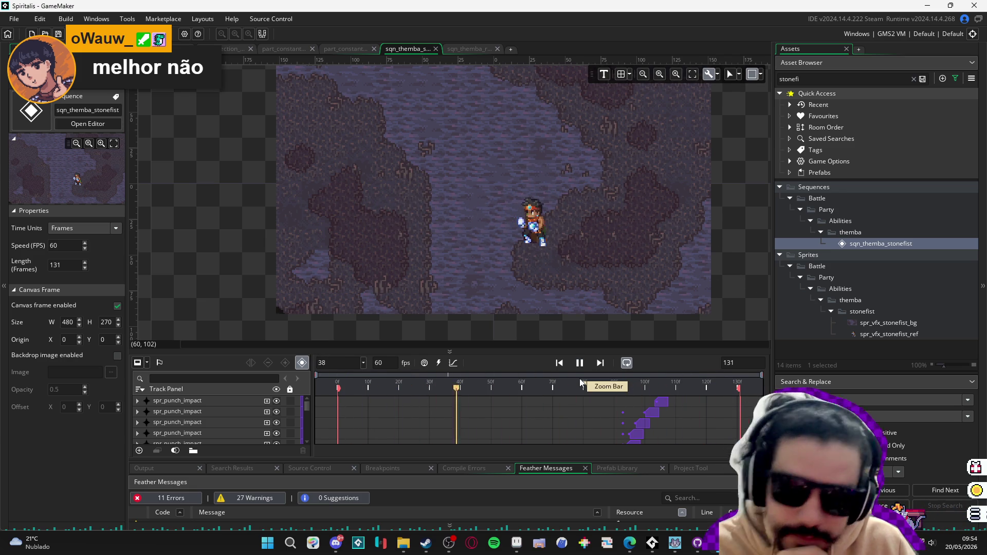
left_click(515, 383)
- Scrub the preview to frames 95–99 and select the spr_vfx_stonefist_ref sprite
left_click_drag(542, 381, 631, 392)
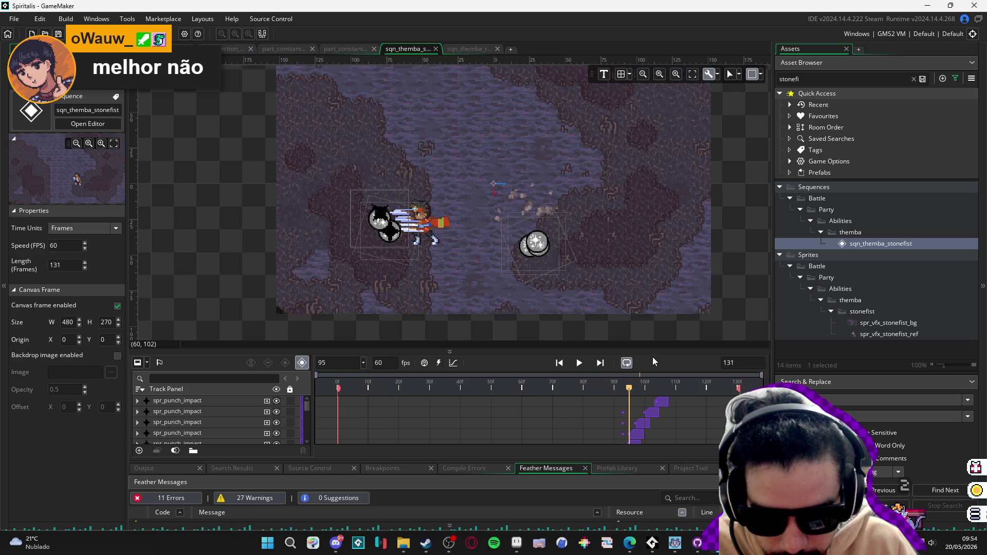
mouse_move(640, 351)
left_mouse_down()
mouse_move(640, 203)
mouse_move(638, 230)
left_mouse_up()
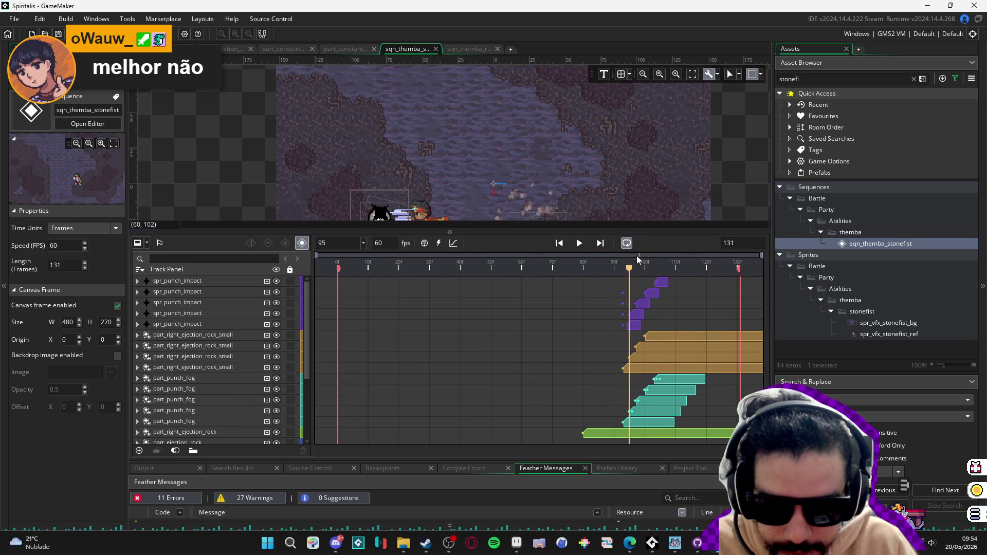
scroll(568, 140, "down", 3)
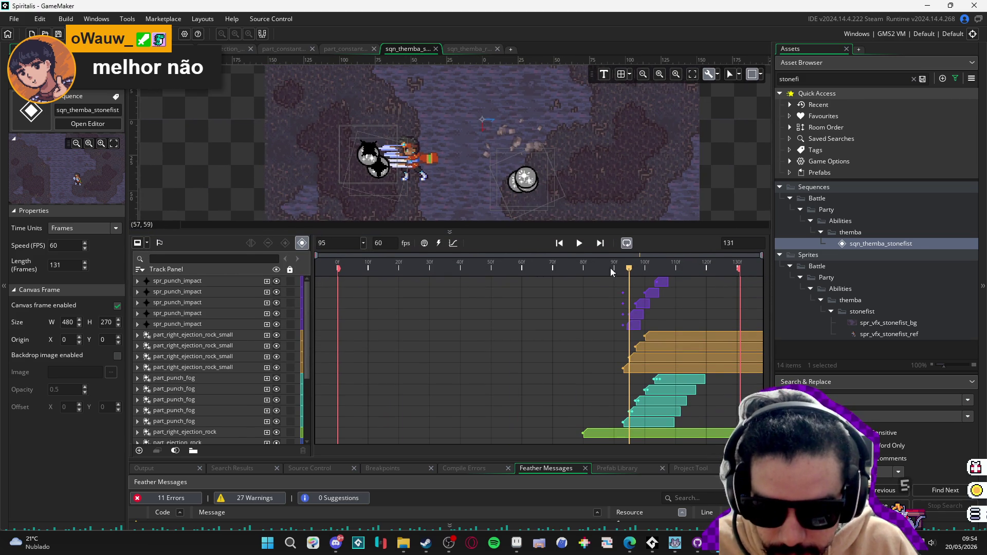
mouse_move(623, 271)
left_mouse_down()
mouse_move(677, 291)
mouse_move(635, 294)
mouse_move(674, 304)
mouse_move(649, 307)
mouse_move(672, 313)
mouse_move(608, 310)
mouse_move(631, 319)
left_mouse_up()
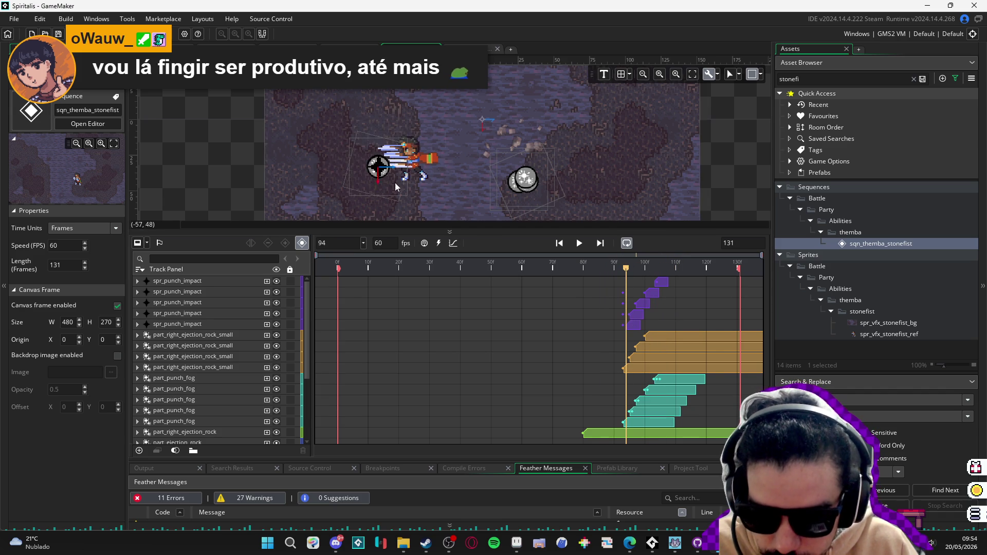
left_click(430, 166)
scroll(234, 407, "down", 1)
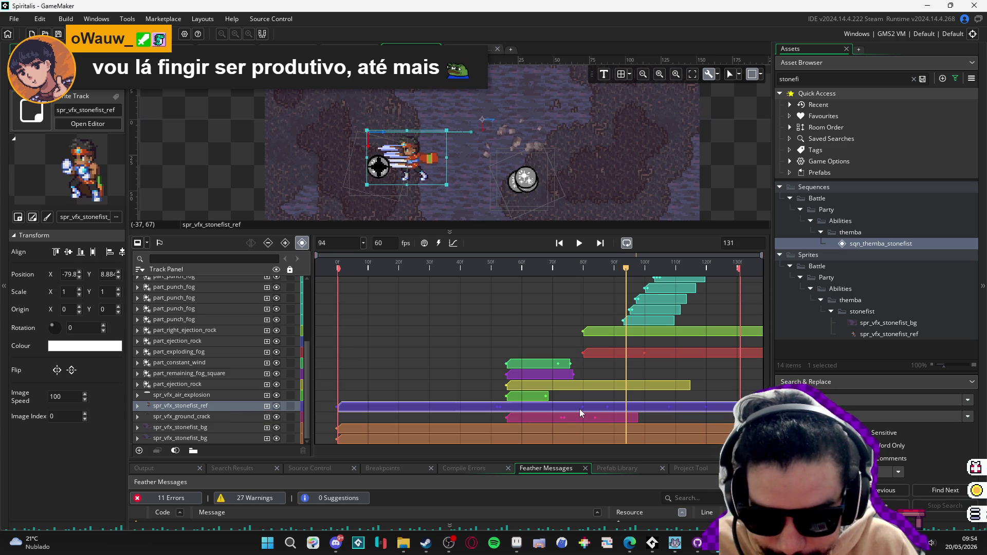
- Expand the spr_vfx_stonefist_ref track, scrub the preview from frame 94 to 106, and play the sequence
left_click(137, 405)
scroll(228, 411, "down", 1)
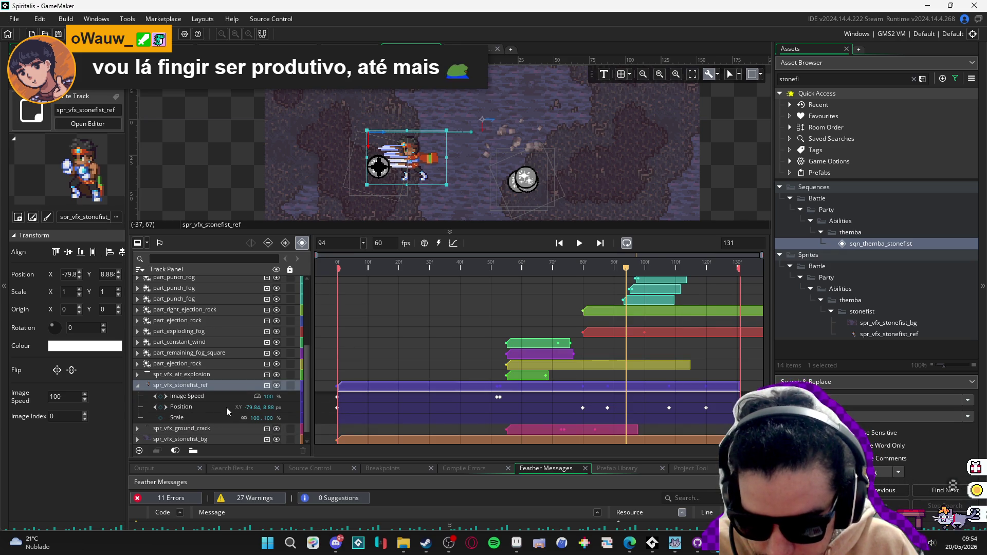
mouse_move(627, 273)
left_mouse_down()
mouse_move(672, 286)
mouse_move(597, 286)
mouse_move(673, 309)
mouse_move(485, 288)
left_mouse_up()
left_click(580, 243)
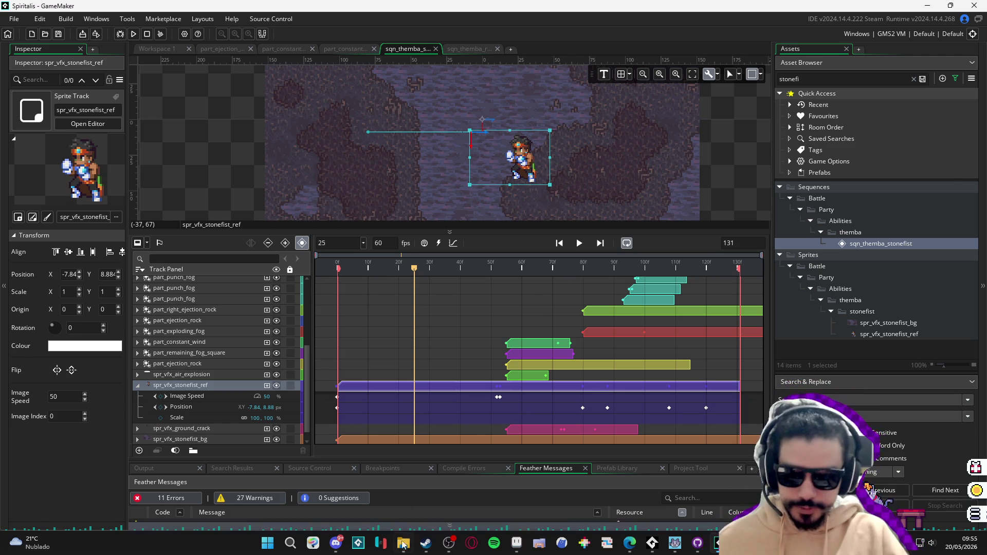
left_click(403, 543)
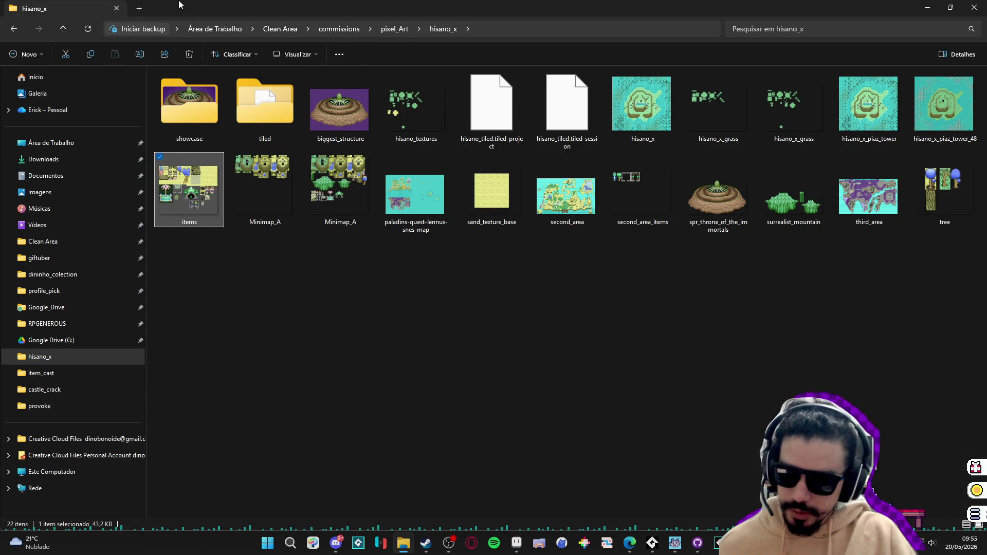
- Open a new Explorer tab and go to the RPGENEROUS folder under hisano_x
left_click(138, 8)
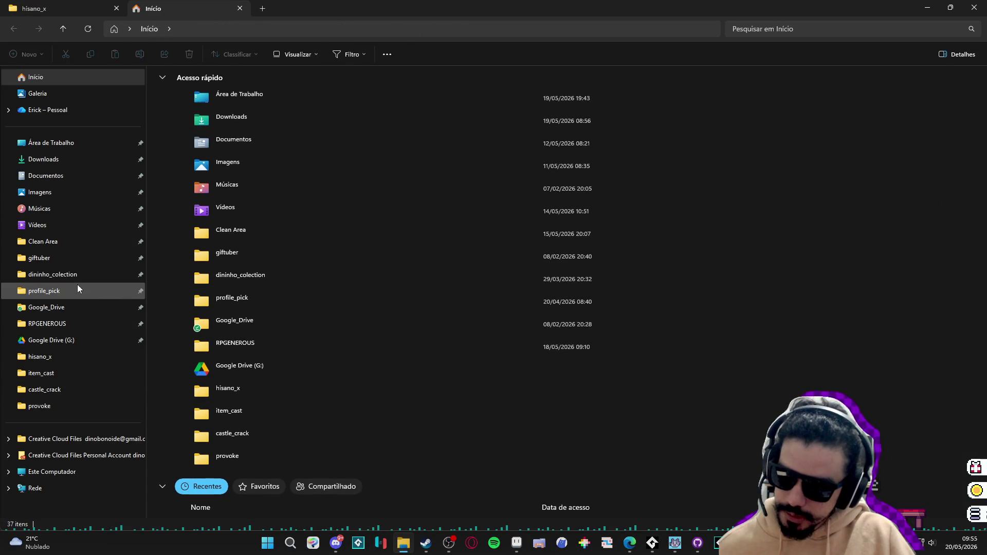
left_click(77, 353)
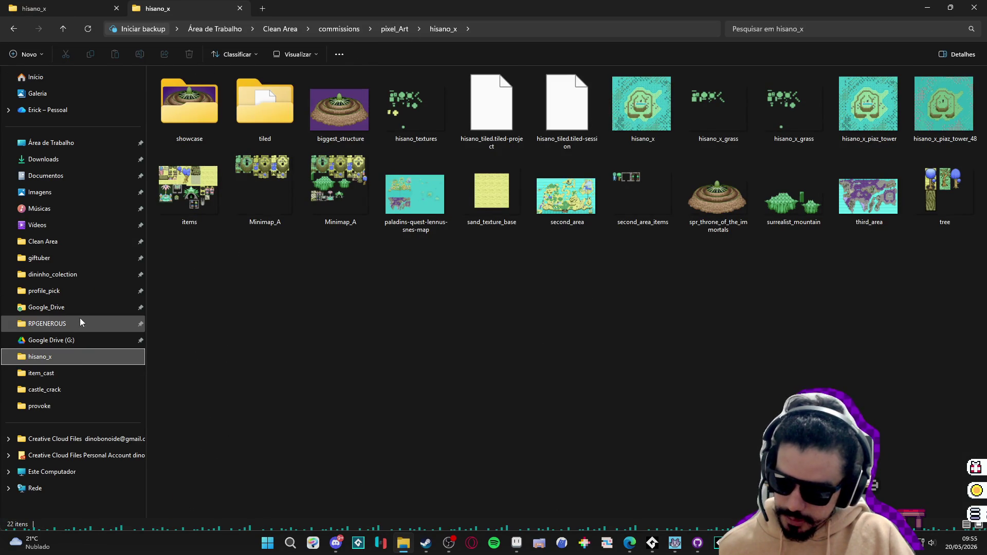
left_click(81, 322)
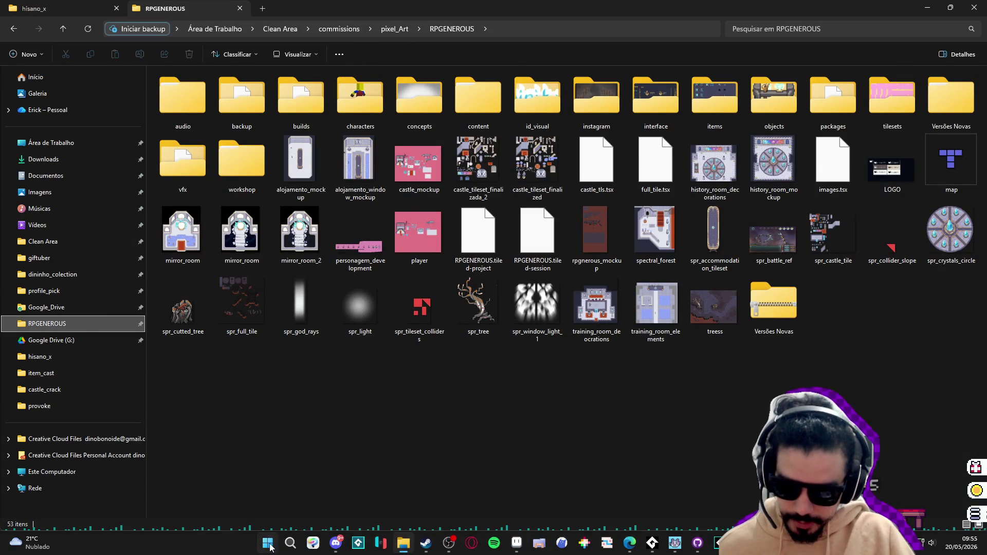
- Search for and launch Tiled, then start the Tibia launcher from the taskbar
left_click(268, 543)
type("tiled")
key("Return")
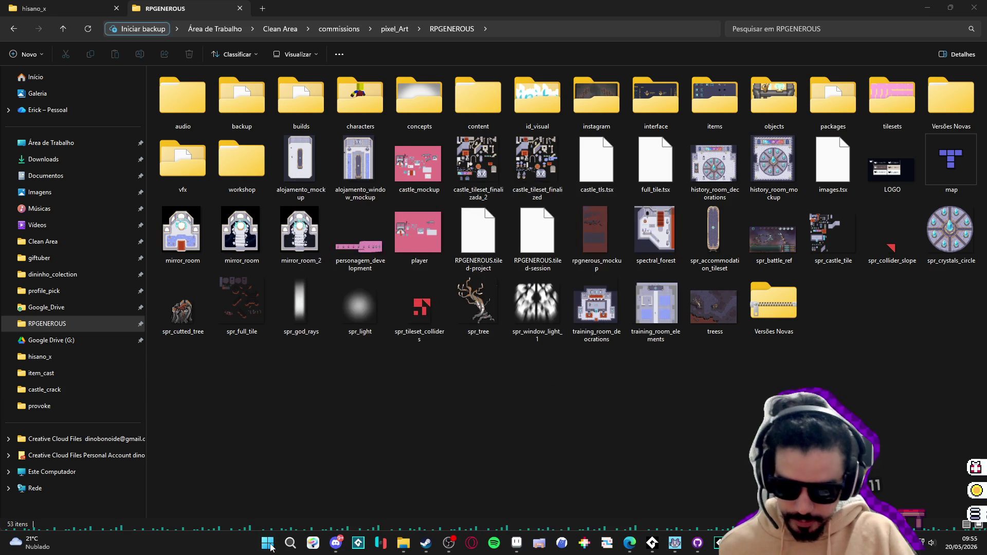
left_click(450, 545)
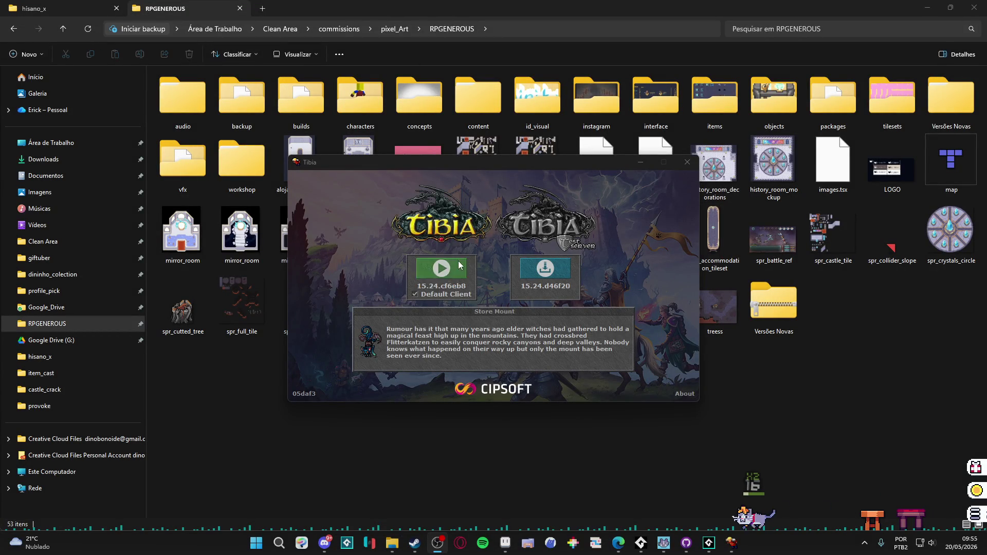
- Start the default 15.24.cf6eb8 Tibia client and log the level 61 paladin into the world
left_click(459, 266)
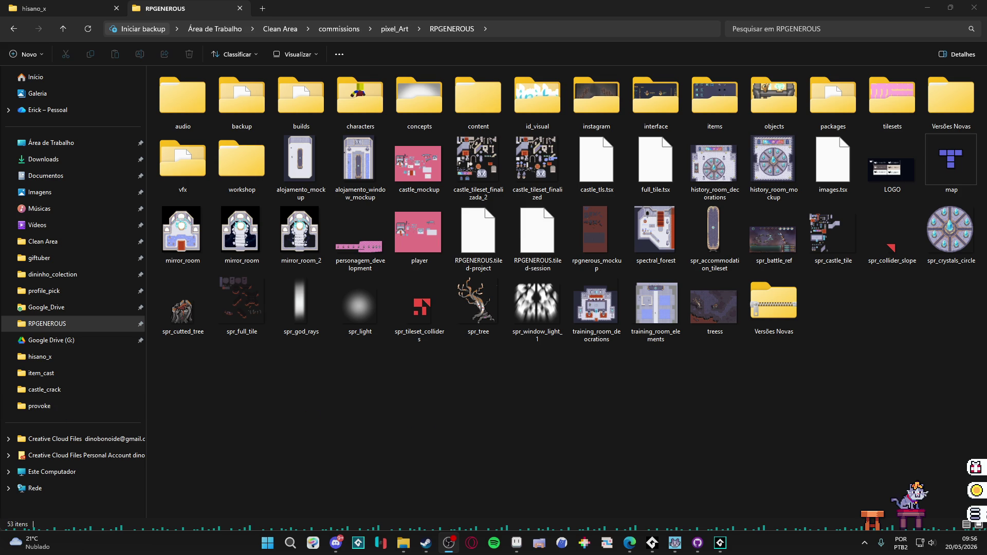
double_click(420, 346)
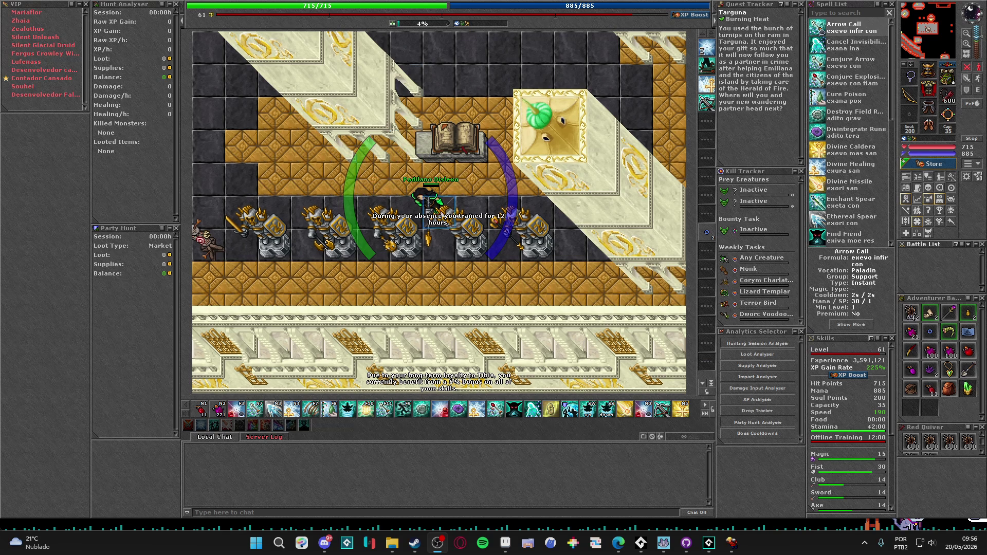
- Walk the paladin to the reward wall and claim two training wands as the daily reward
key("Left")
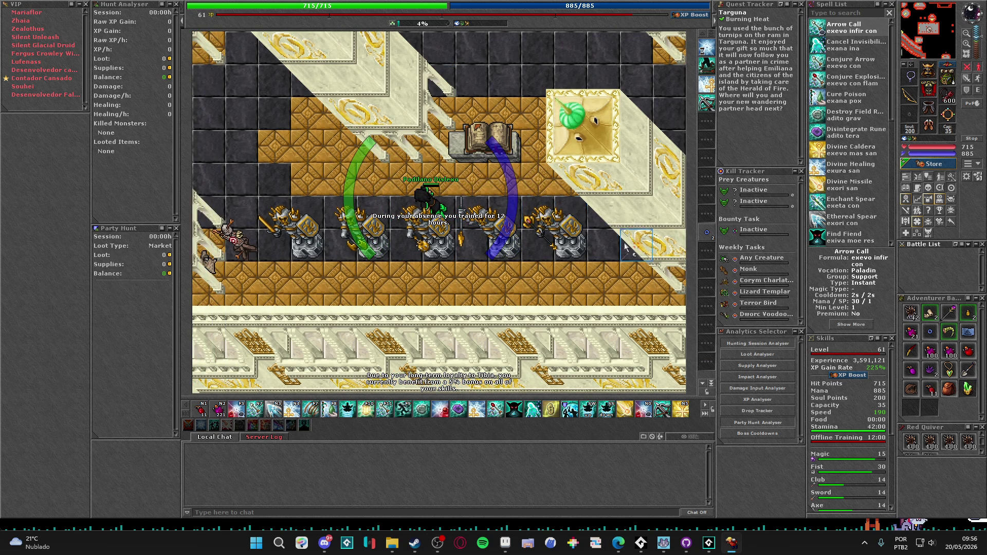
scroll(854, 414, "down", 5)
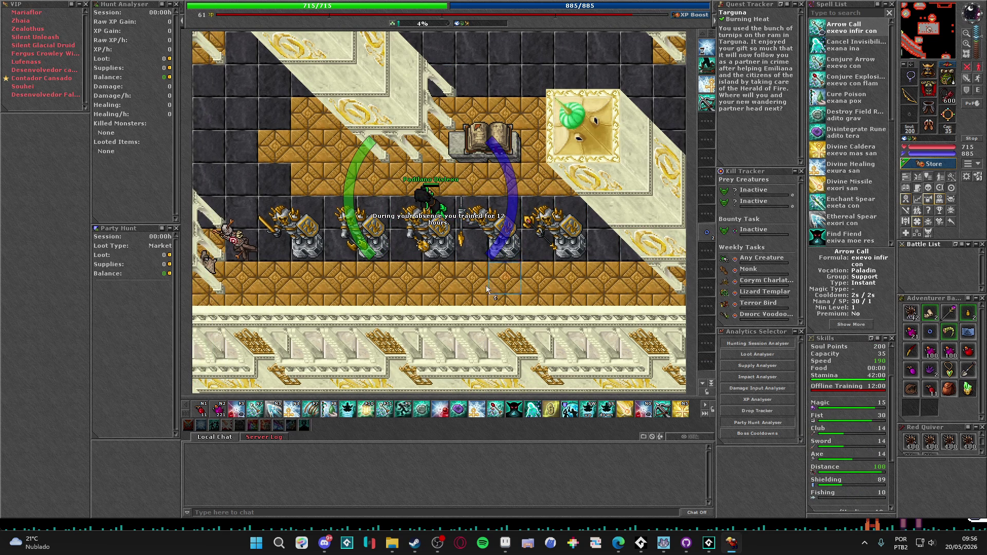
key("Left")
key("Left")
key("Left")
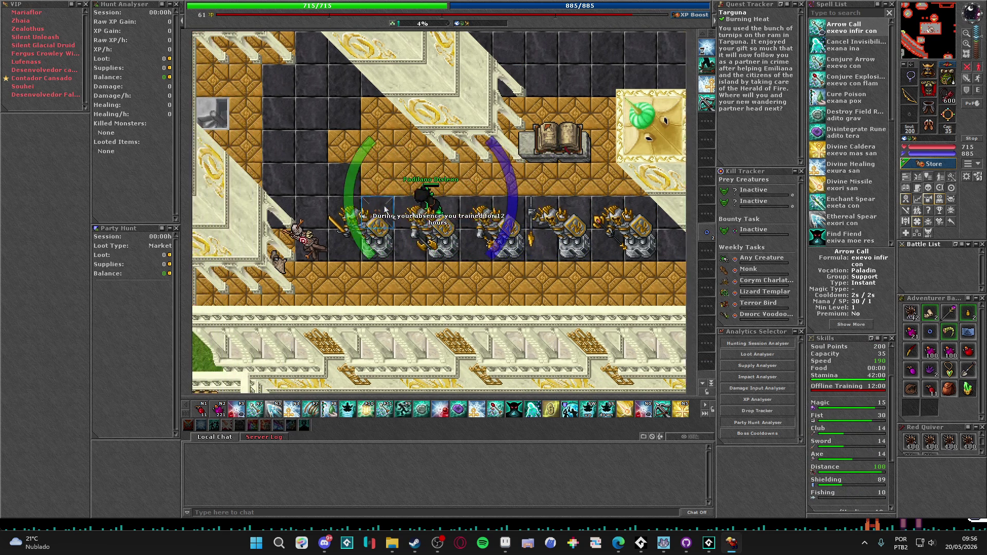
key("Left")
key("Left")
key("Left")
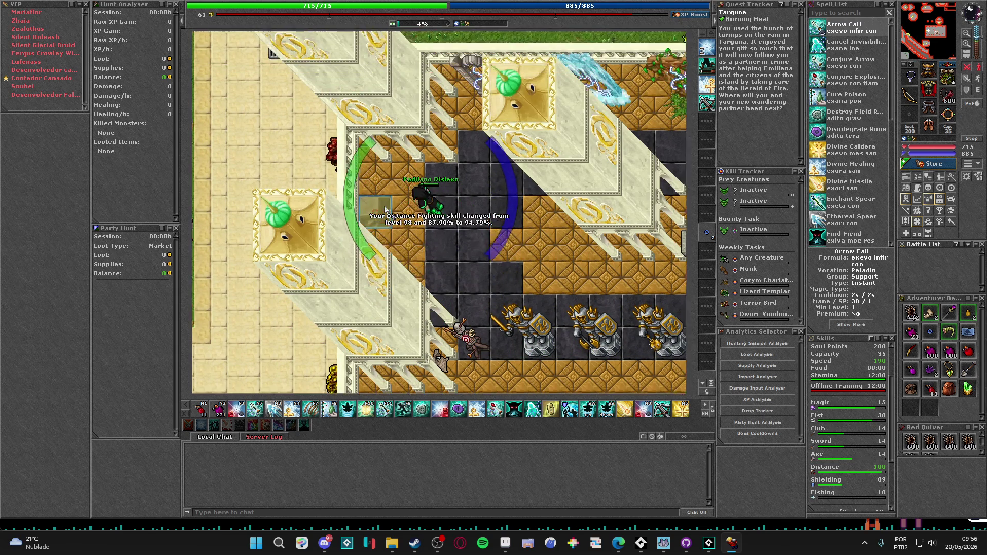
key("Right")
key("Right")
key("Right")
key("Up")
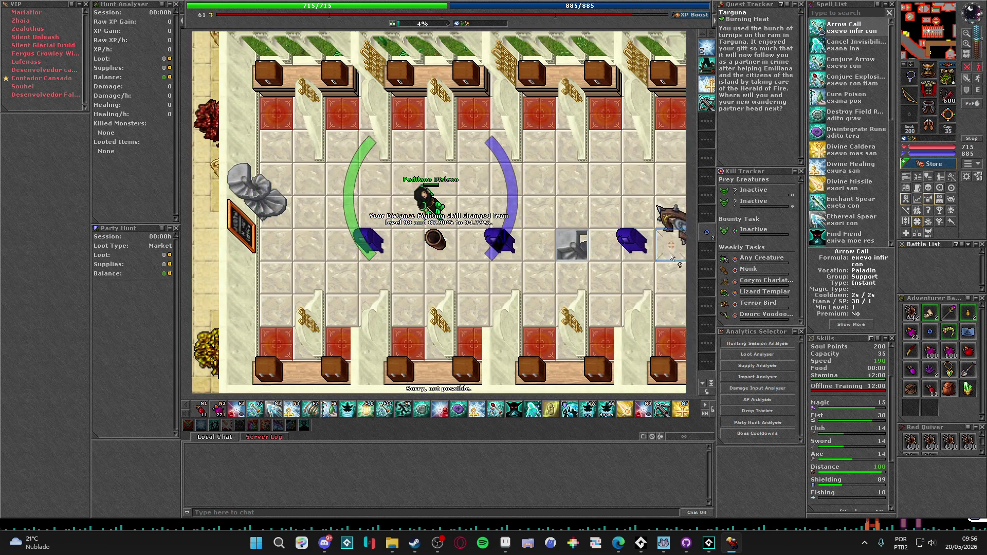
right_click(587, 243)
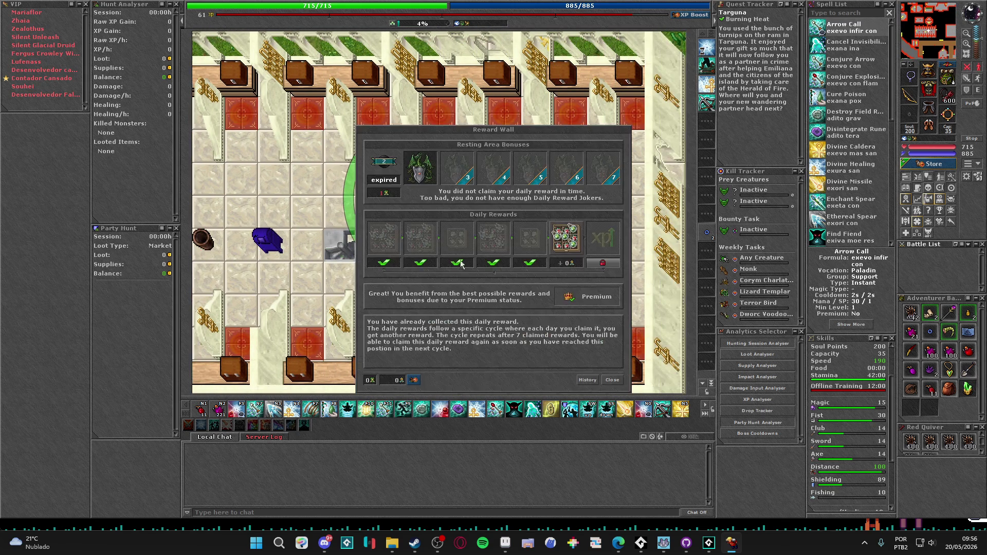
left_click(567, 246)
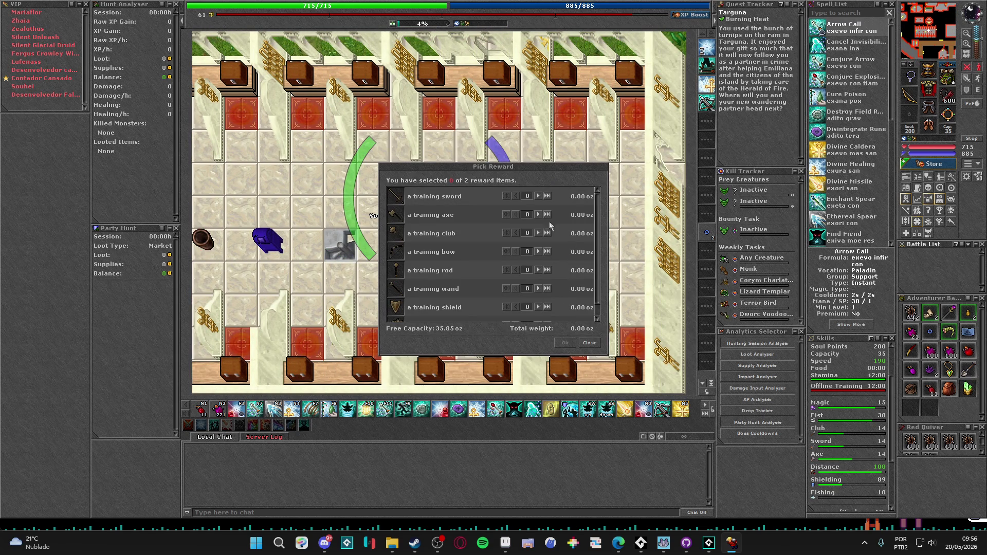
left_click(547, 288)
left_click(564, 343)
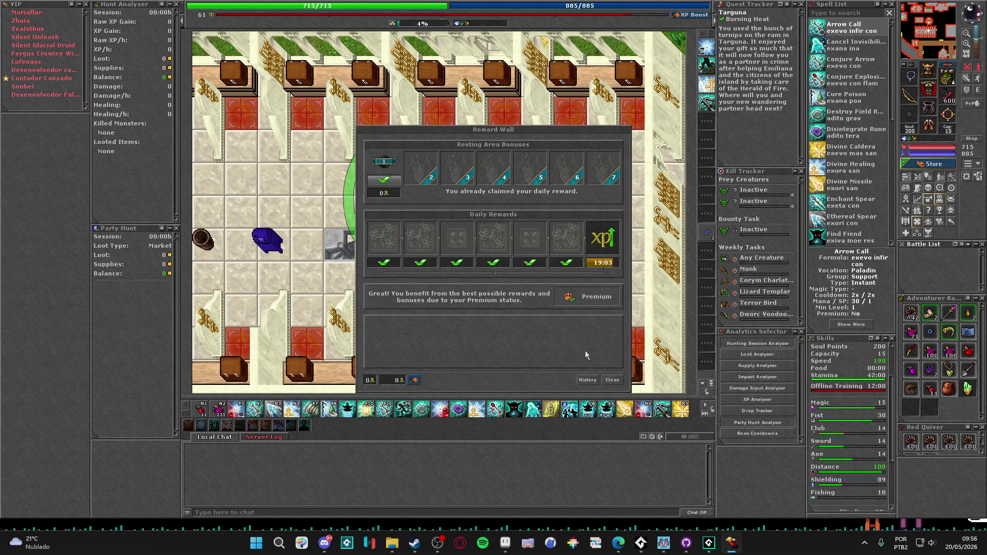
left_click(612, 381)
- Walk back toward the crusader statues, log out, and log in with another character
key("Left")
key("Left")
key("Left")
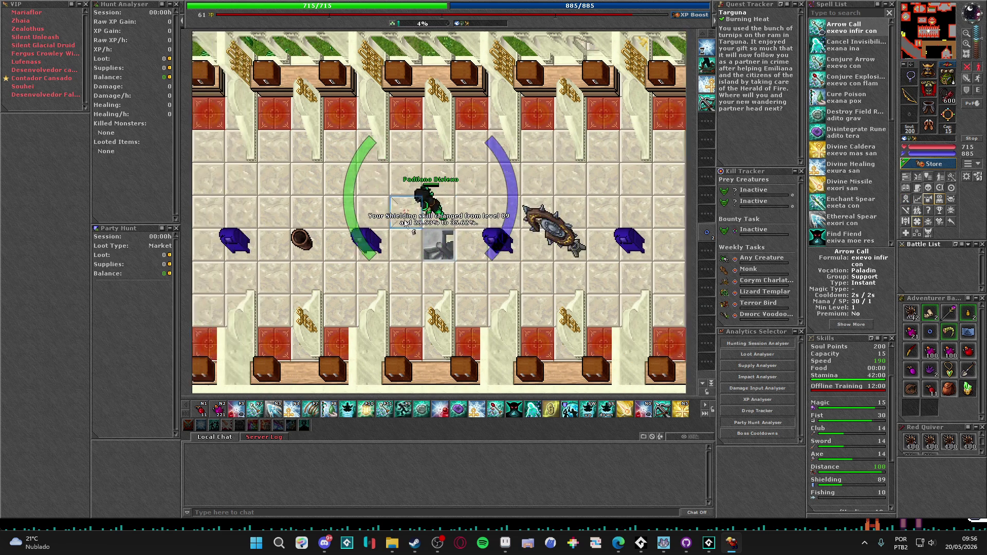
key("Left")
key("Left")
key("Left")
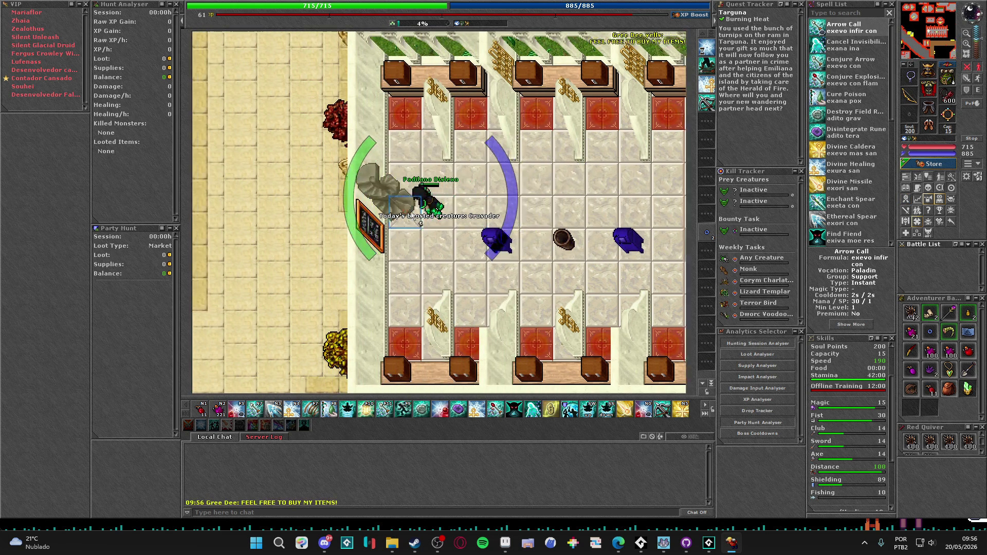
key("Down")
key("Down")
key("Down")
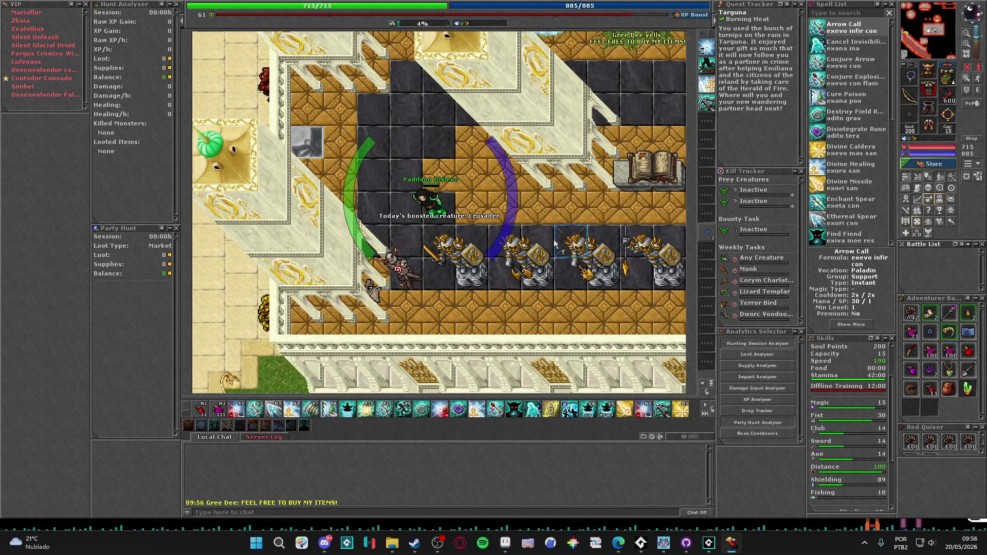
key("Right")
key("Right")
key("Right")
key("Right")
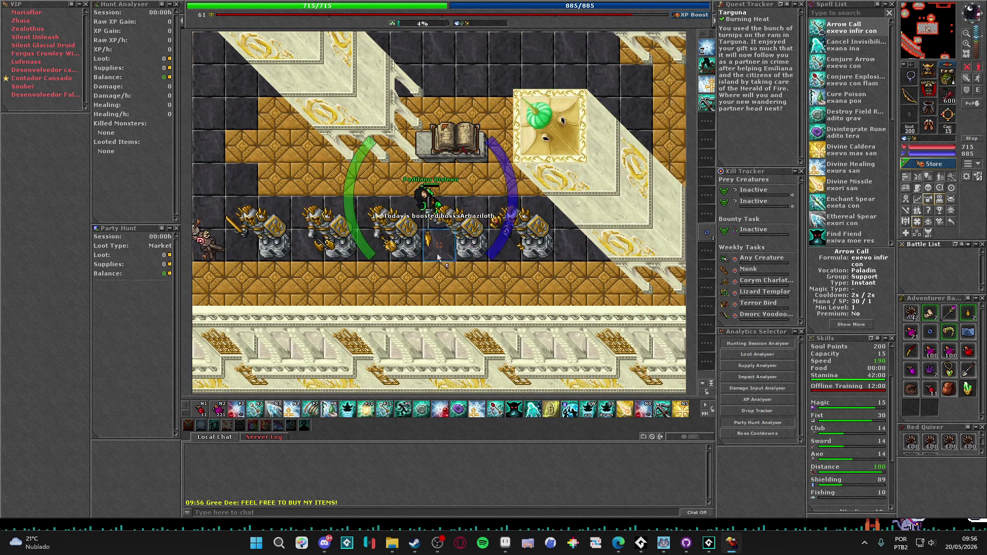
key("ctrl+l")
double_click(386, 234)
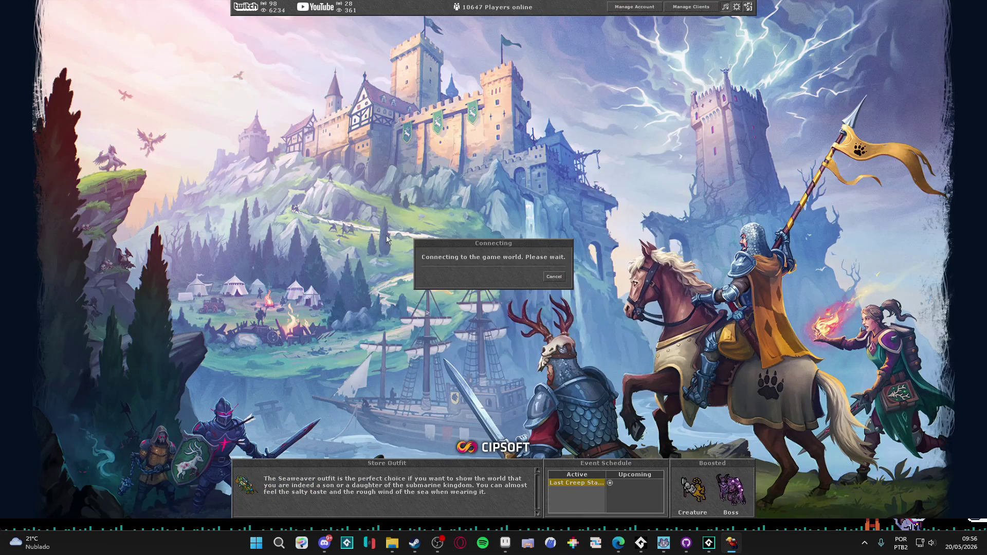
- Walk the level 8 character to the Reward Wall and claim its daily reward
key("Left")
key("Up")
key("Left")
scroll(908, 417, "down", 1)
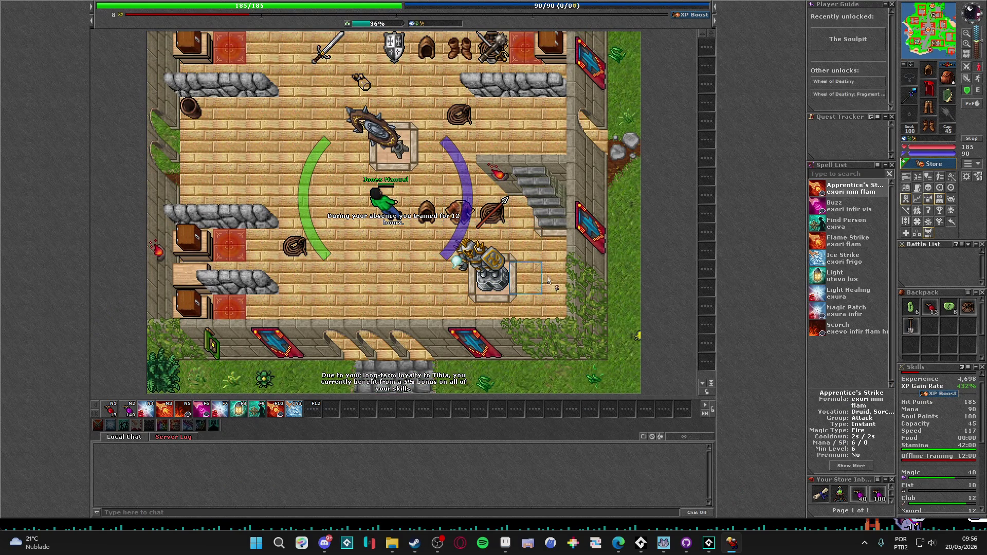
key("Up")
scroll(940, 396, "down", 3)
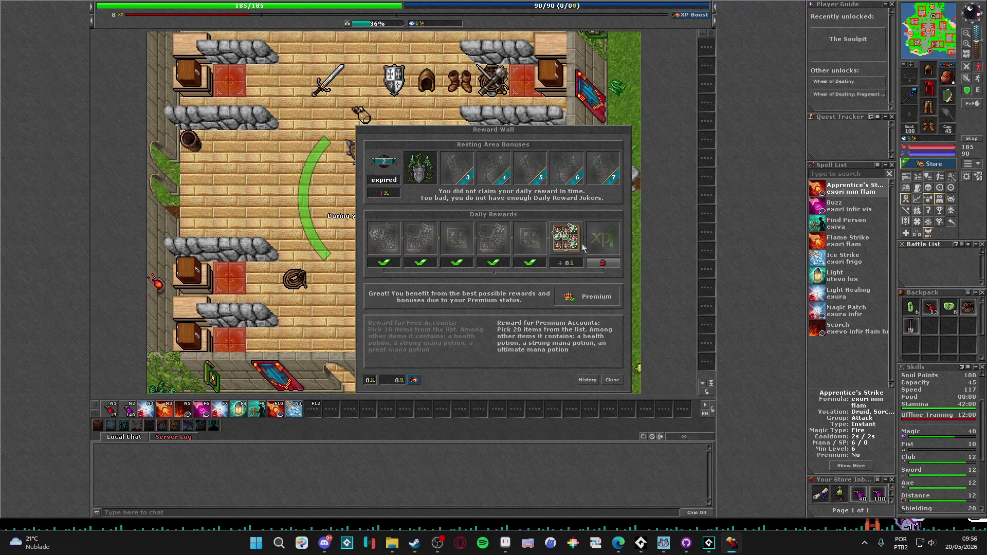
left_click(559, 276)
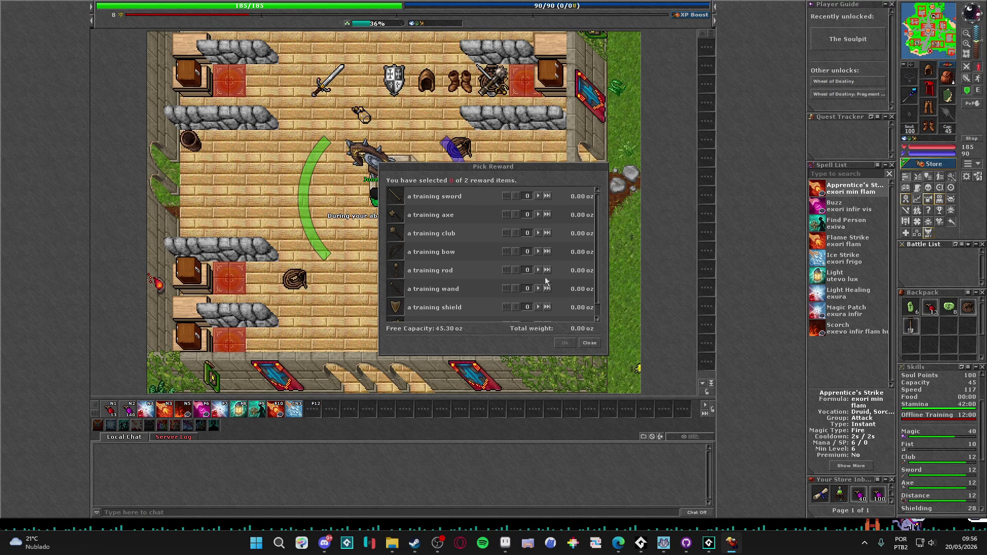
left_click(564, 344)
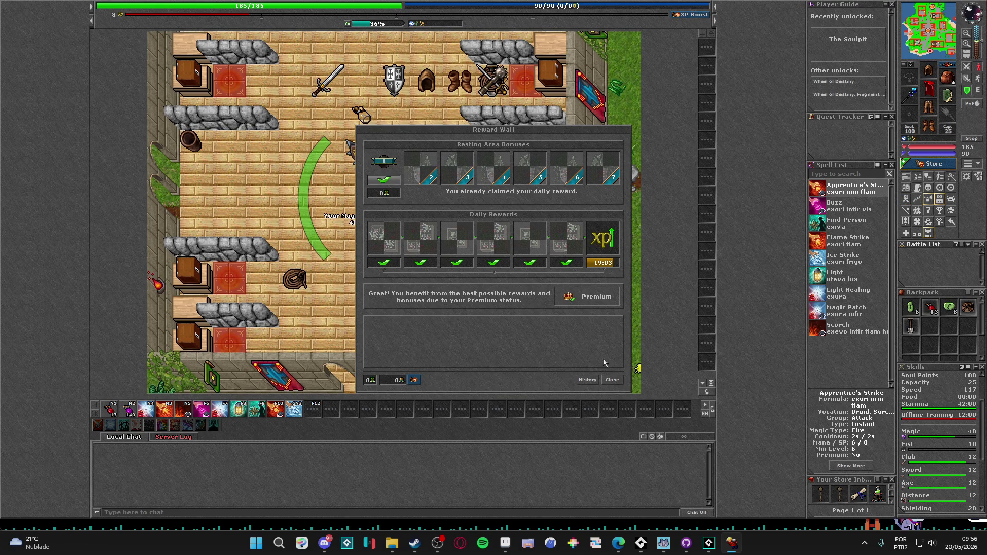
left_click(612, 380)
- Log out and log in with the level 104 character
key("Right")
key("Right")
key("Down")
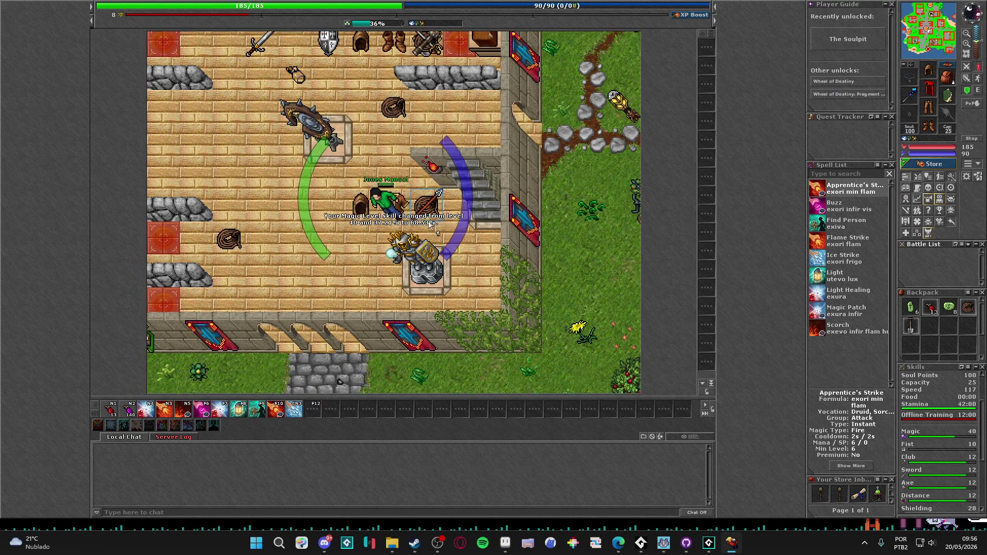
key("Escape")
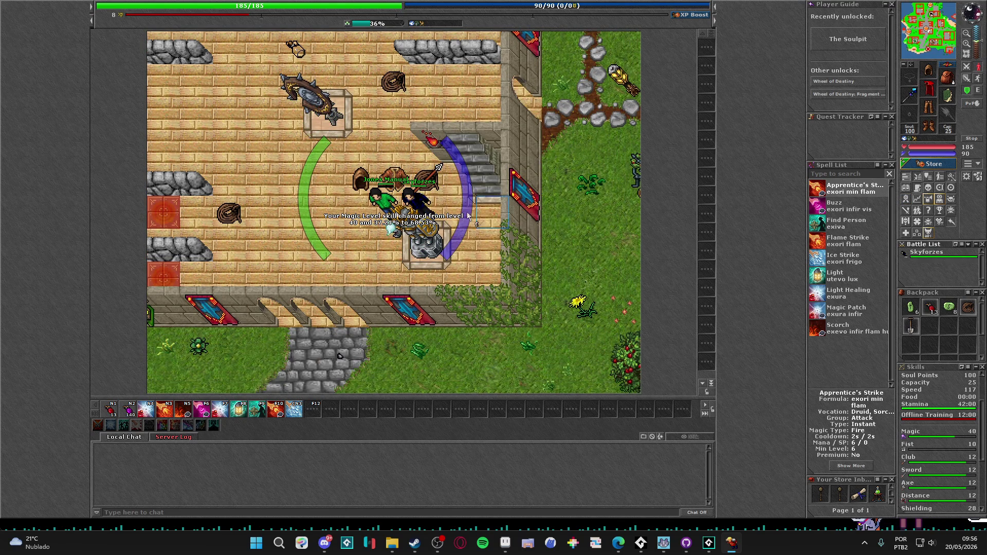
key("ctrl+l")
left_click(378, 270)
key("Return")
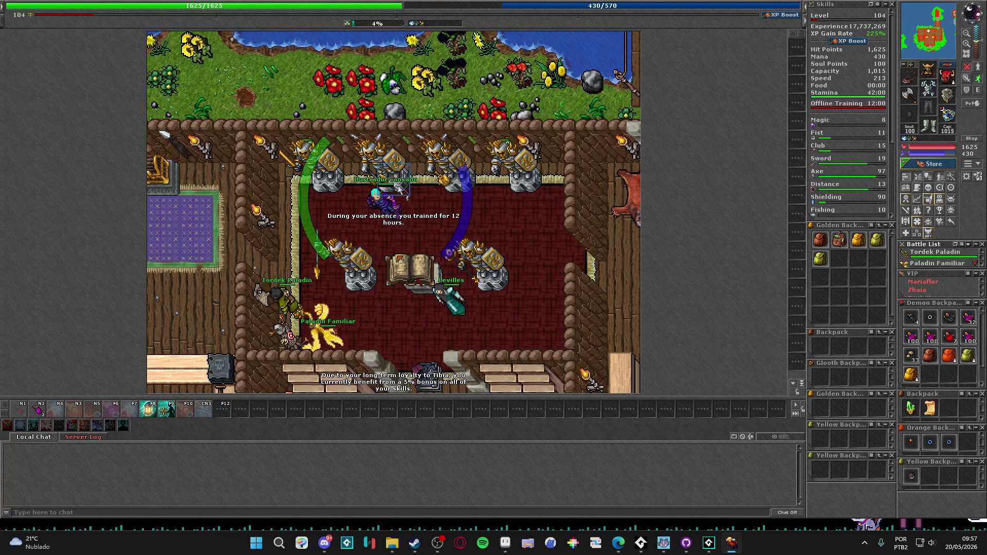
- Log in the level 124 character, walk south, and claim its daily reward despite the XP Boost warning
key("ctrl+l")
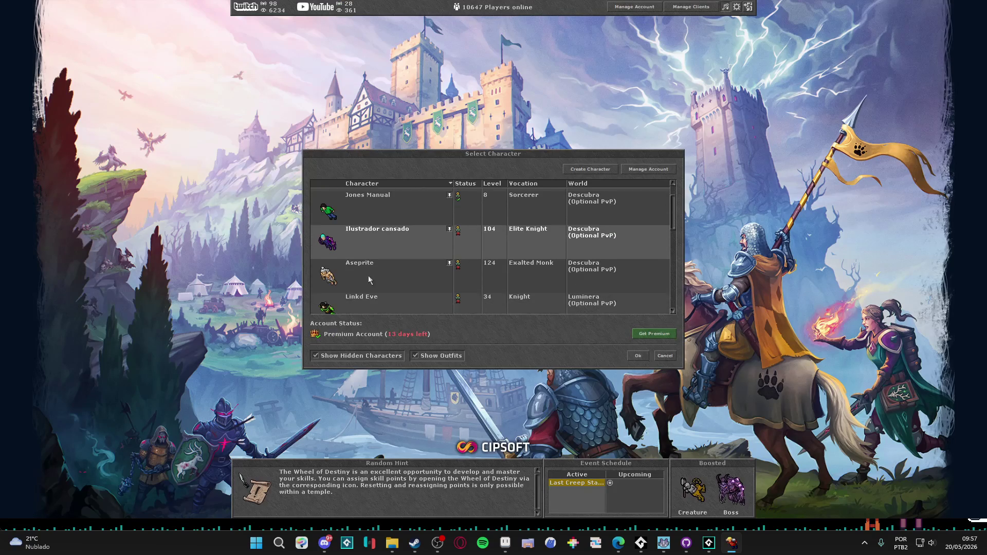
key("Return")
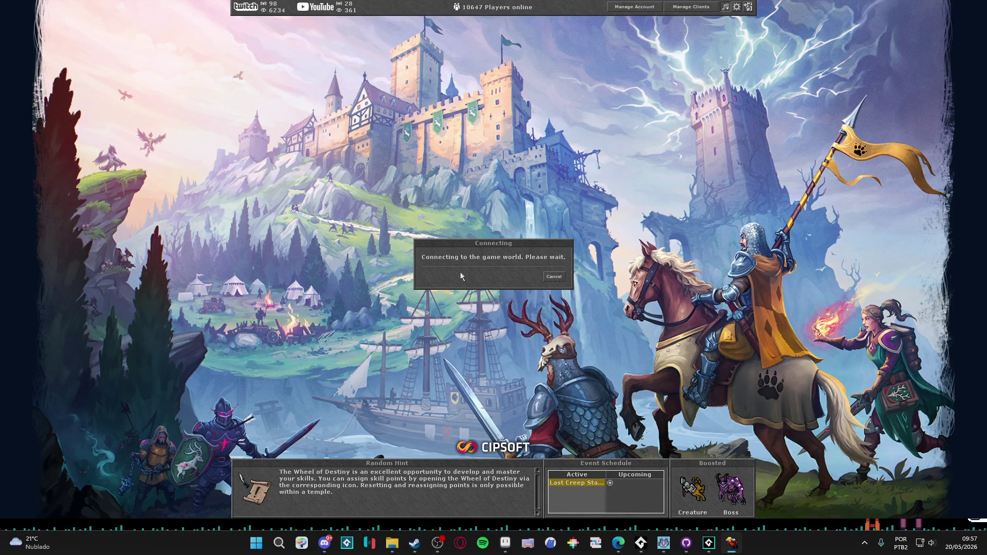
key("Down")
key("Down")
key("Down")
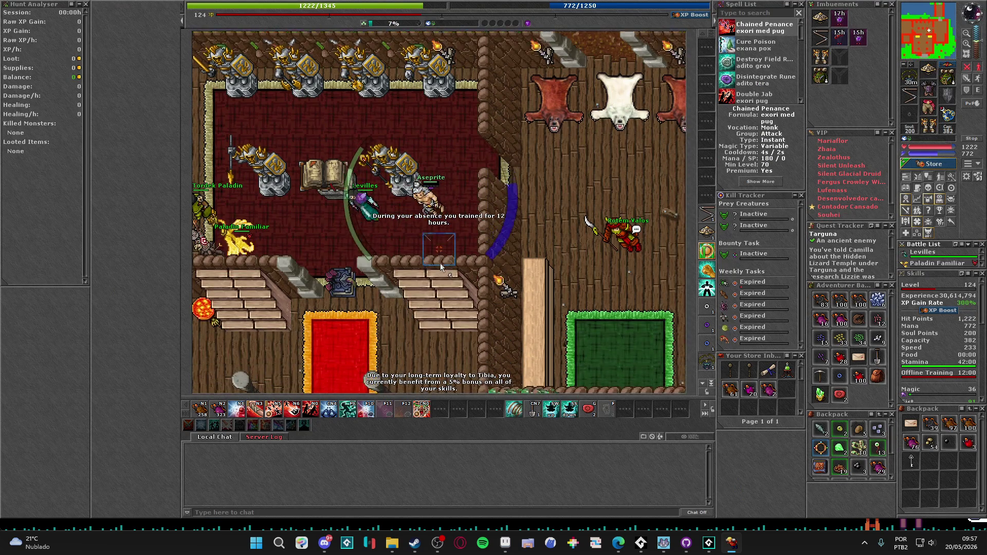
key("Down")
key("Down")
key("Down")
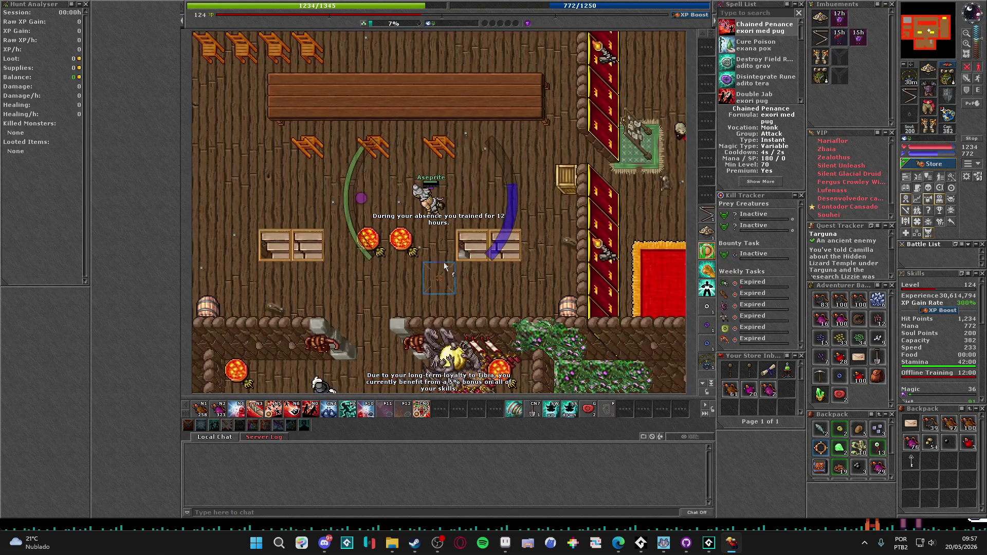
key("Down")
key("Left")
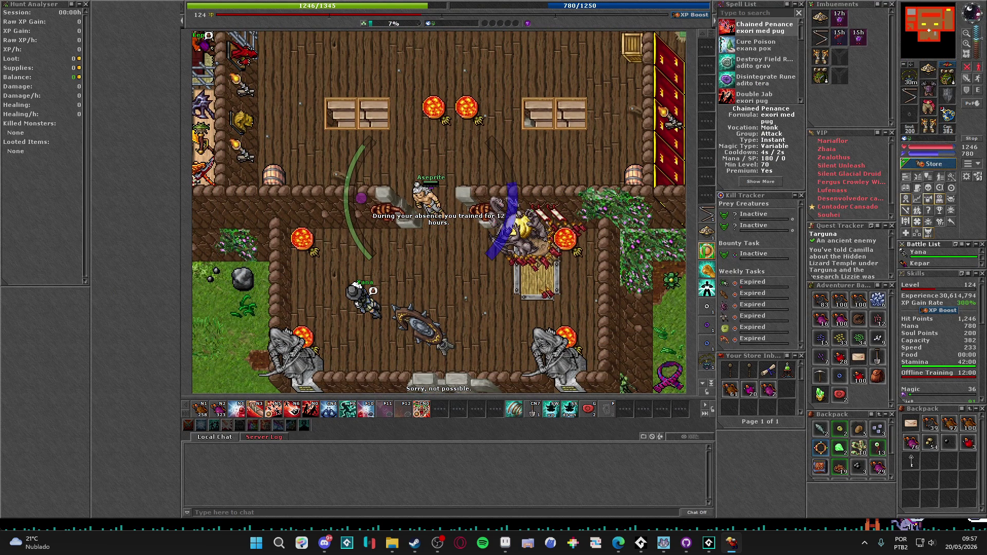
key("Down")
key("Down")
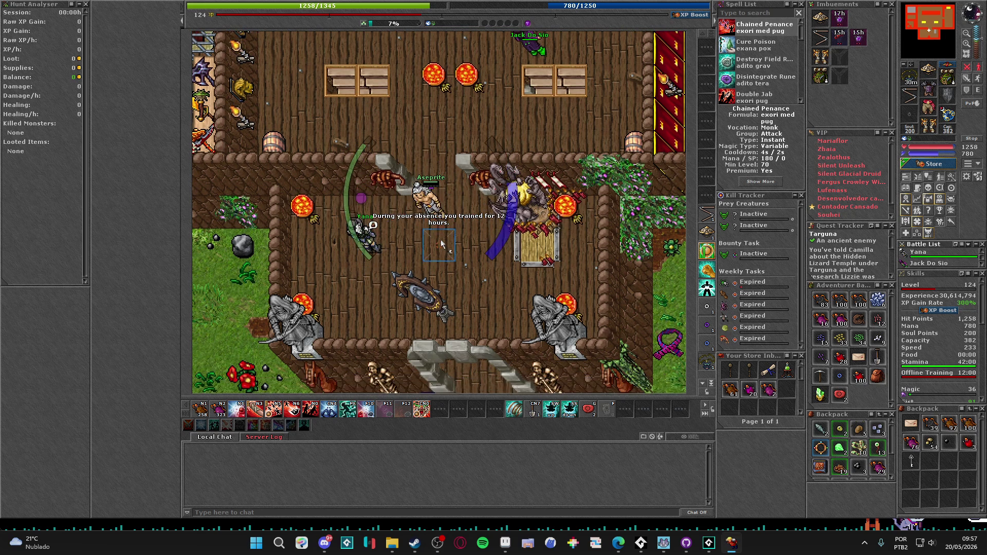
key("Down")
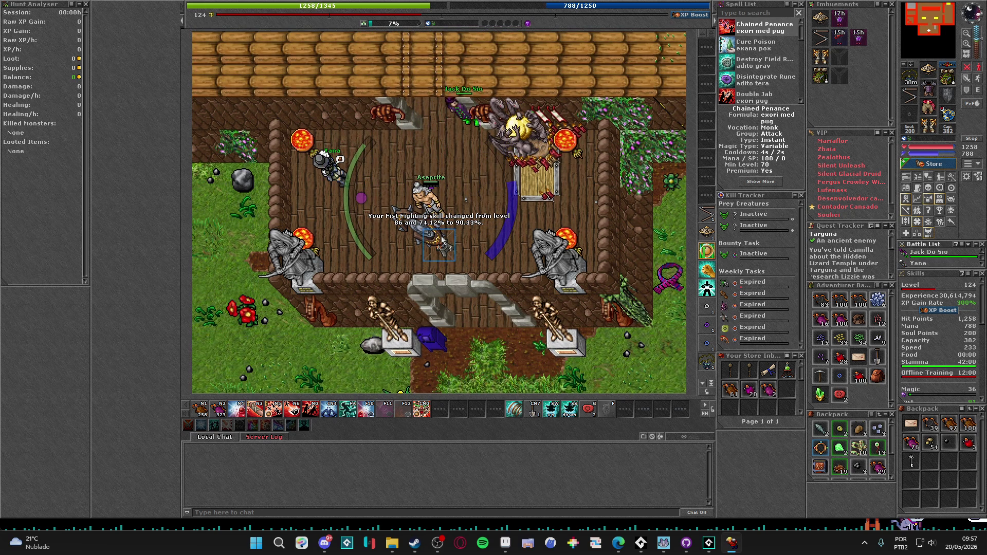
left_click(599, 251)
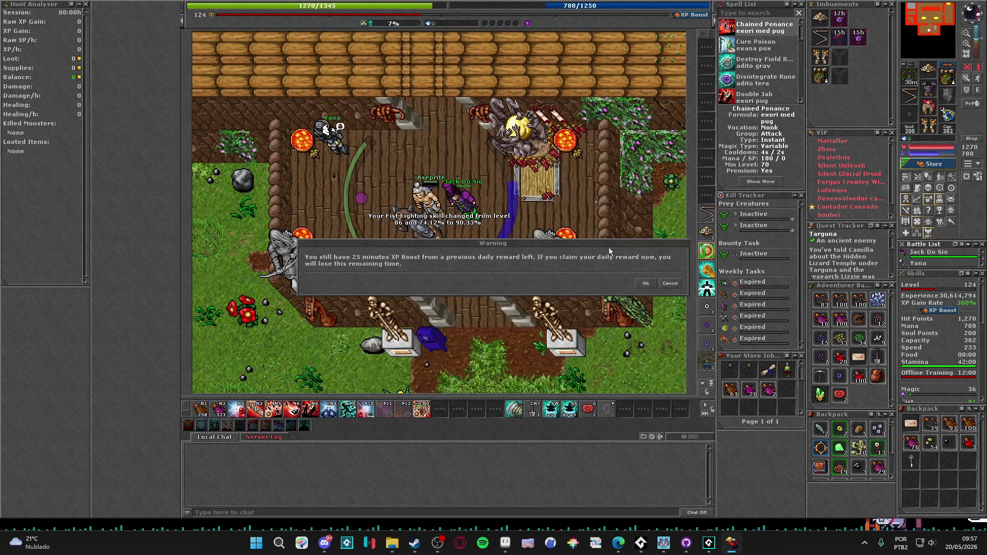
left_click(649, 283)
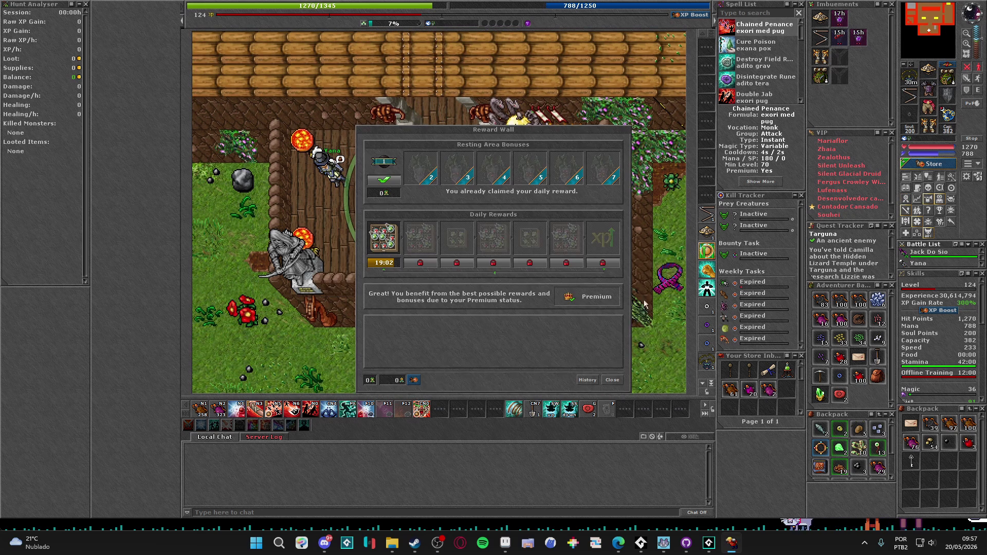
left_click(613, 379)
- Walk back north through the red-carpeted hall, log out, and close the Tibia client
key("Up")
key("Up")
key("Up")
key("Left")
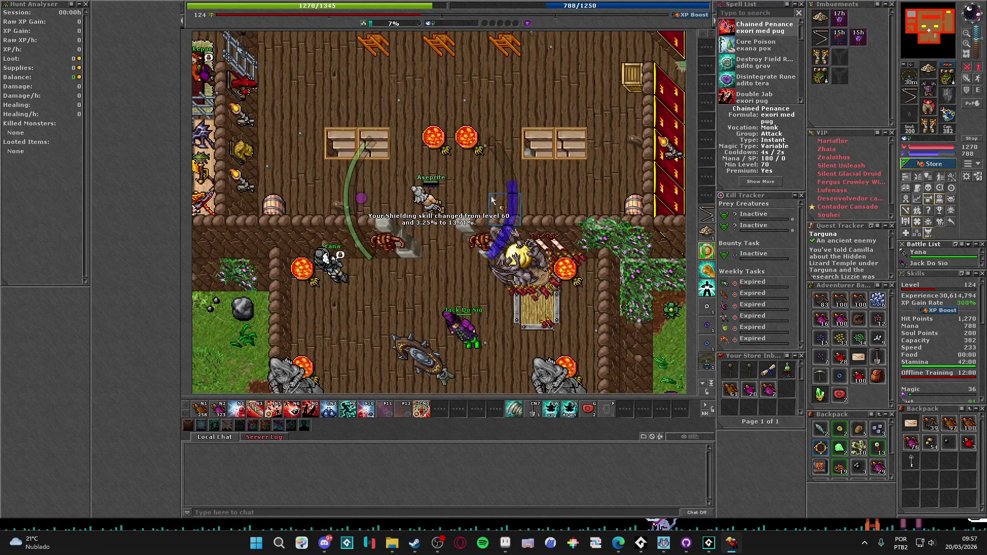
key("Up")
key("Up")
key("Up")
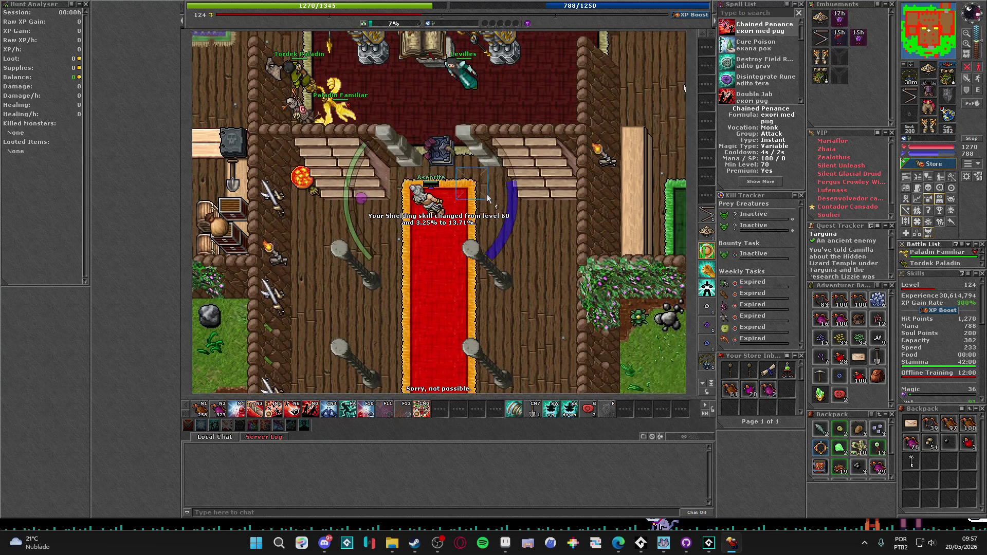
key("Up")
key("Up")
key("Up")
key("Left")
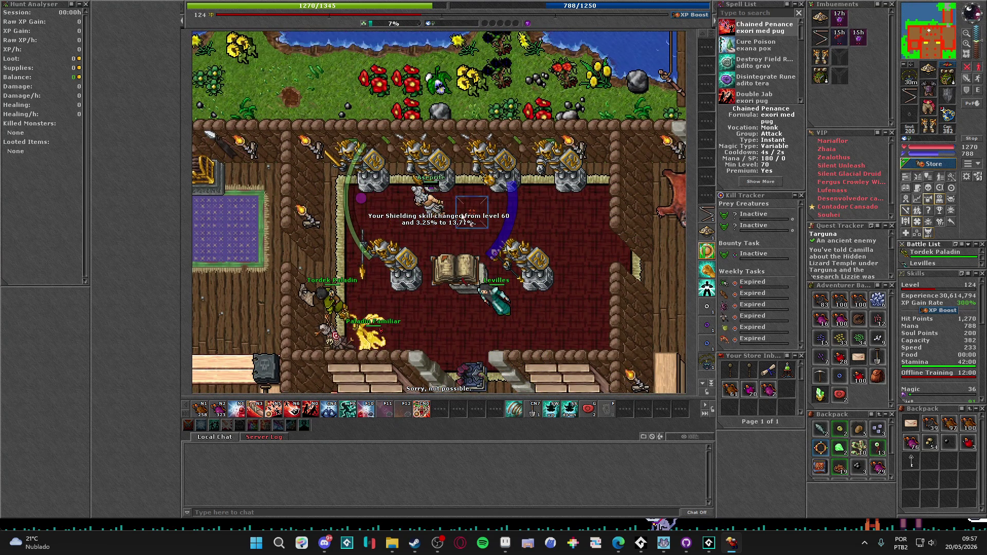
key("Up")
key("Right")
key("Right")
key("Right")
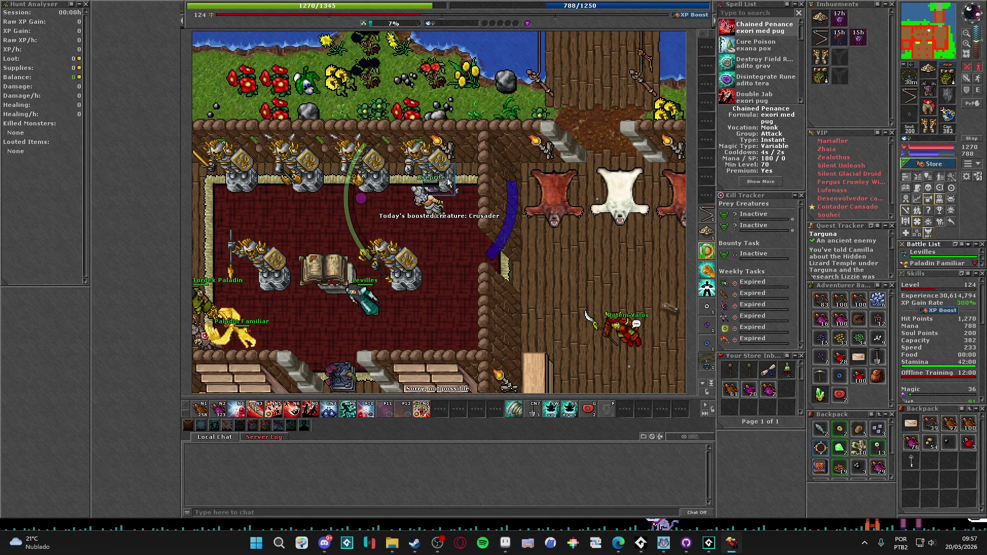
key("ctrl+l")
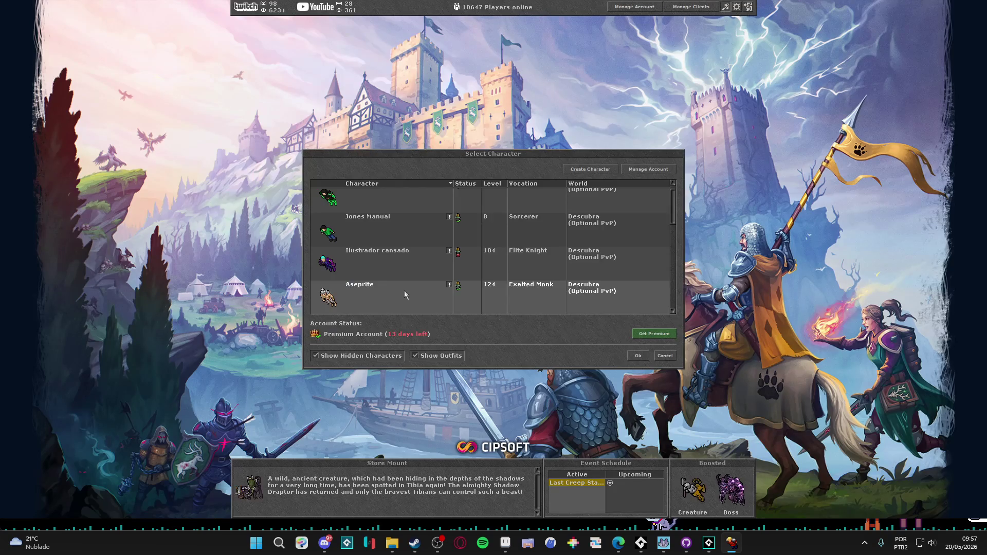
key("alt+F4")
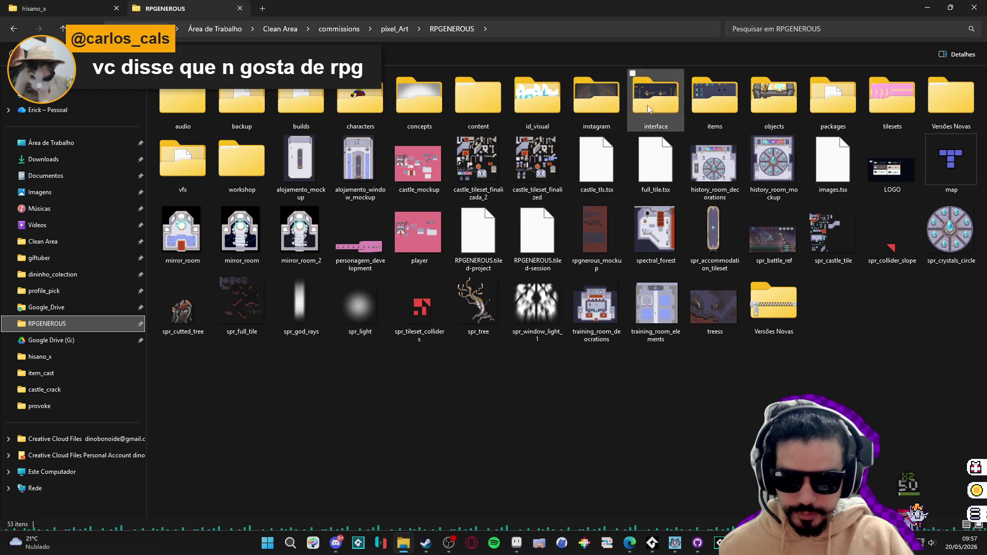
- Open the vfx > character_spells > themba > stonefist_barrage folders
double_click(191, 171)
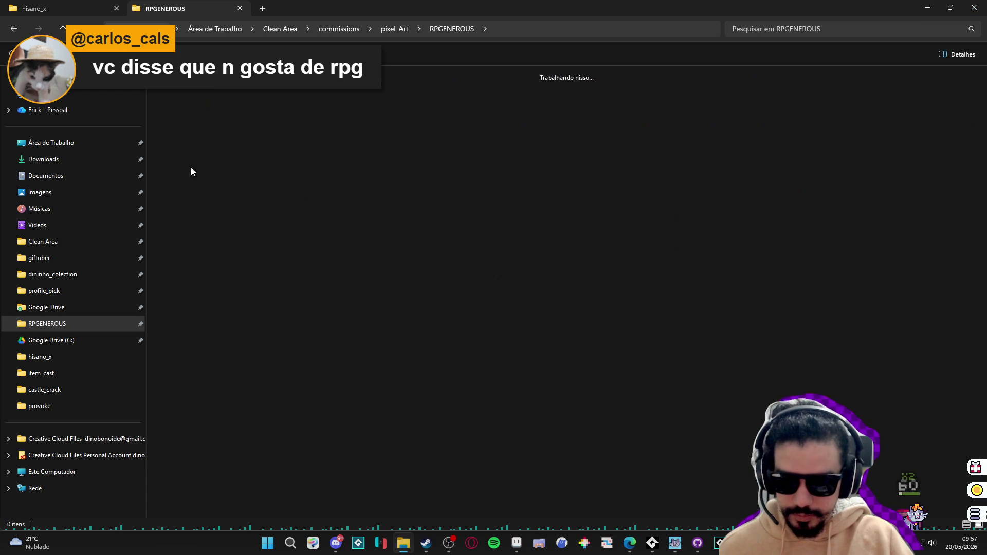
left_click(295, 114)
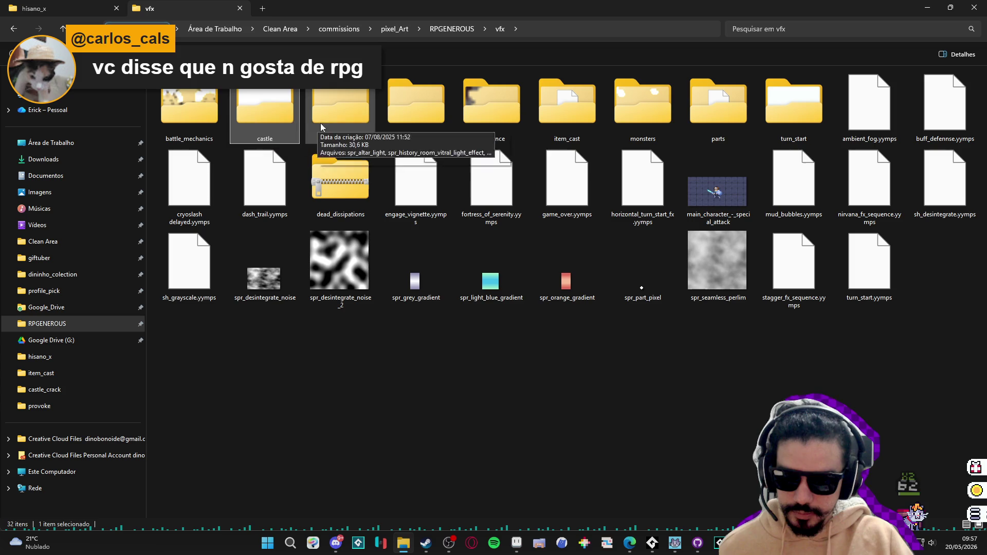
double_click(334, 121)
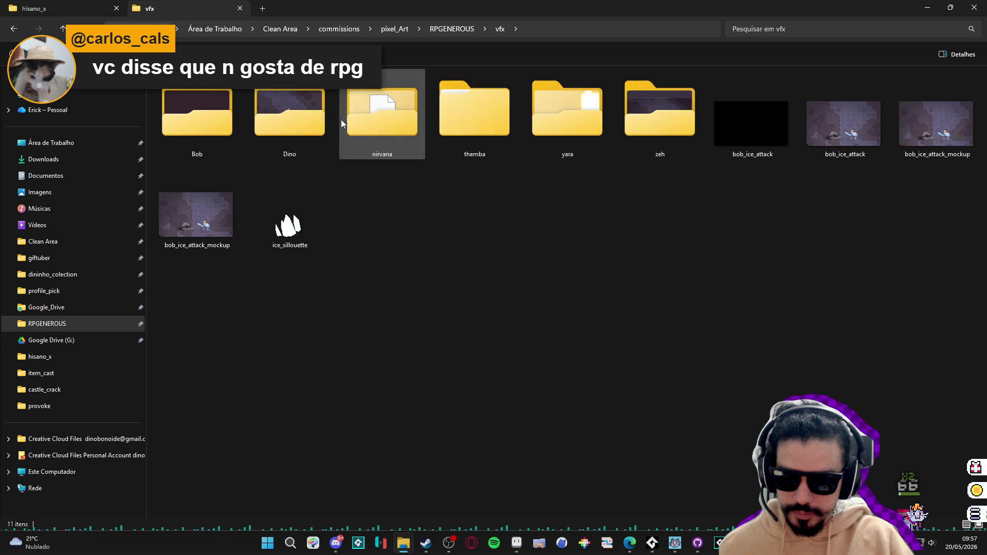
double_click(448, 123)
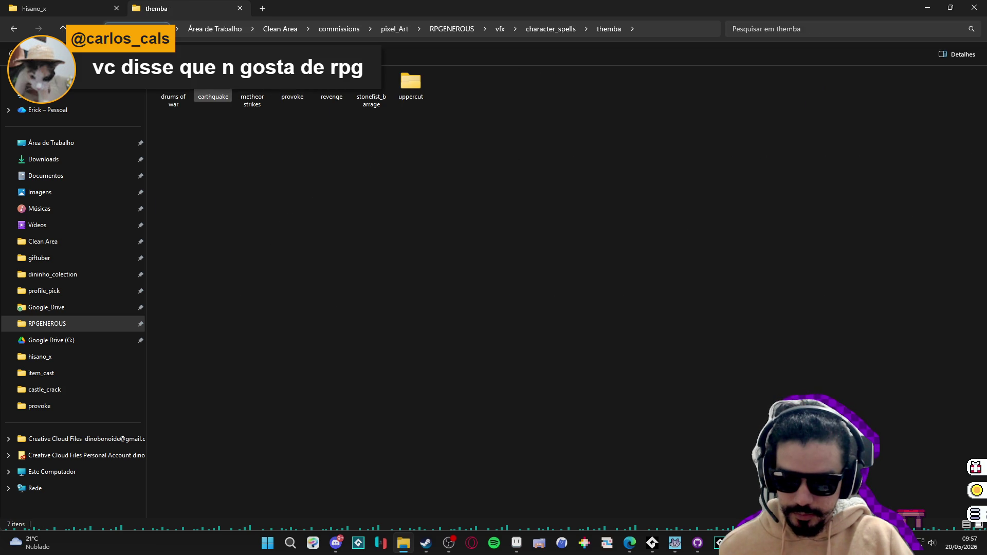
double_click(364, 103)
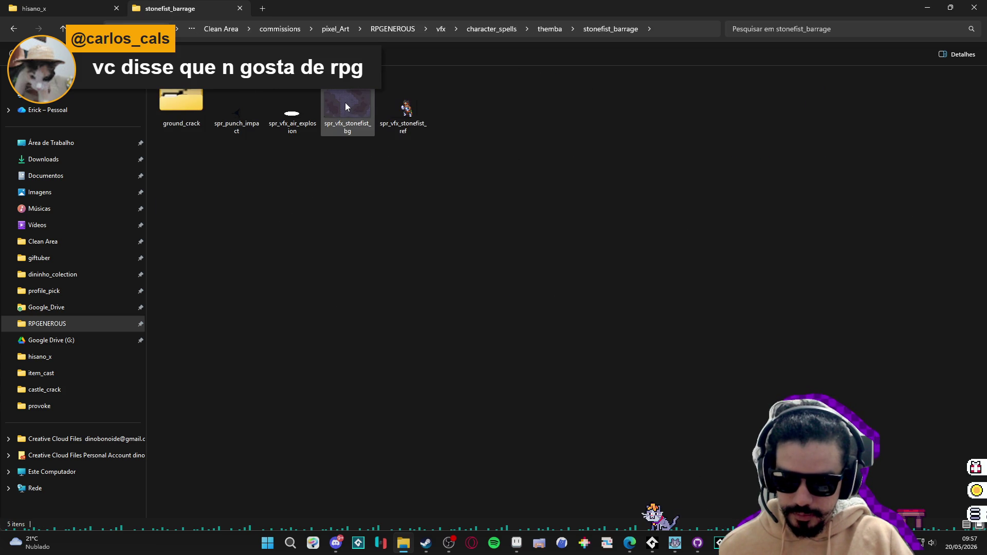
- Preview spr_vfx_stonefist_bg and peek into ground_crack before returning to stonefist_barrage
left_click(402, 98)
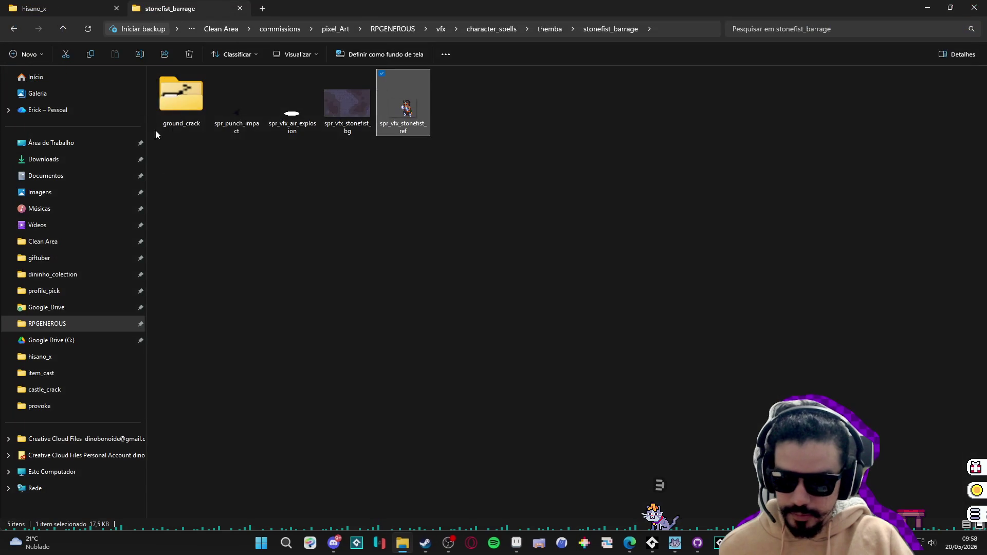
left_click(287, 126)
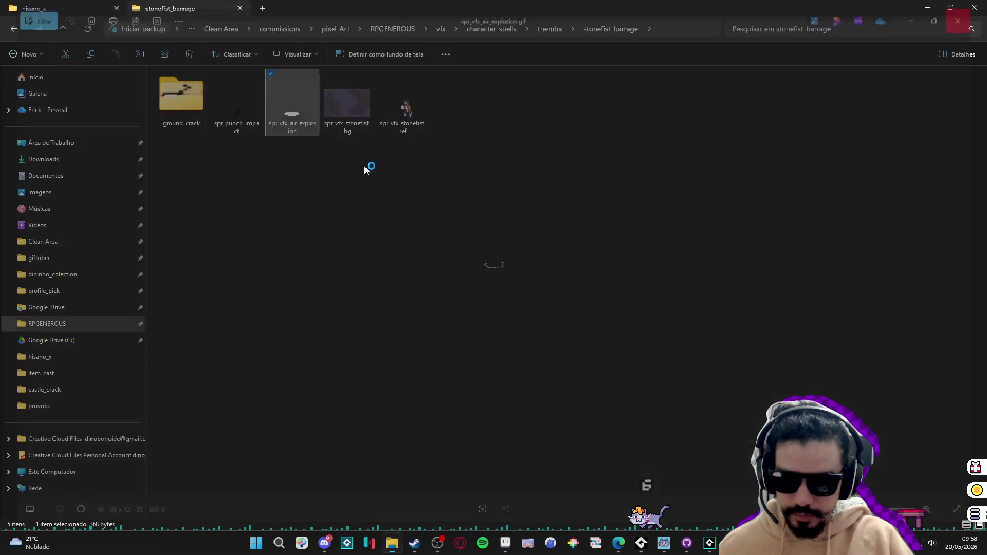
left_click(351, 109)
double_click(351, 109)
left_click(974, 7)
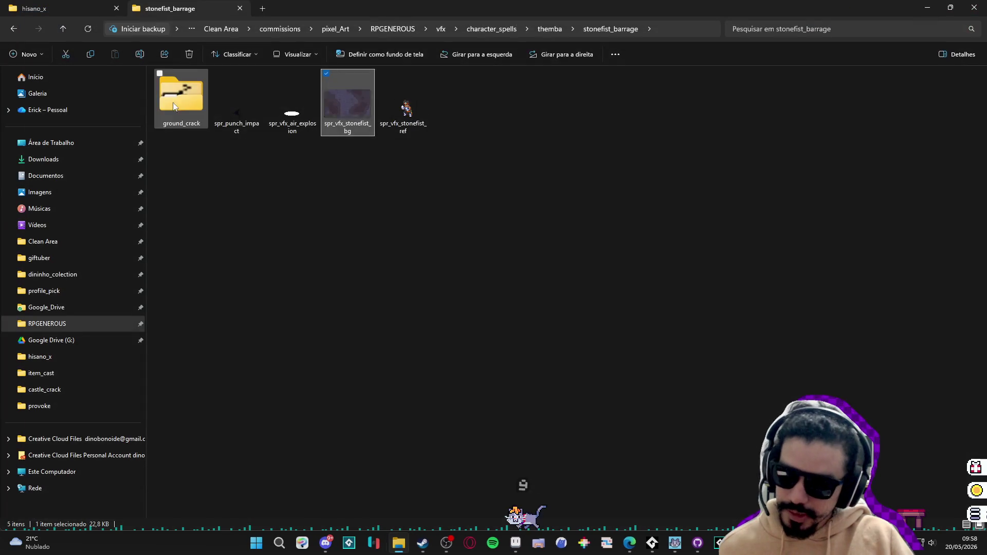
double_click(189, 112)
key("alt+Left")
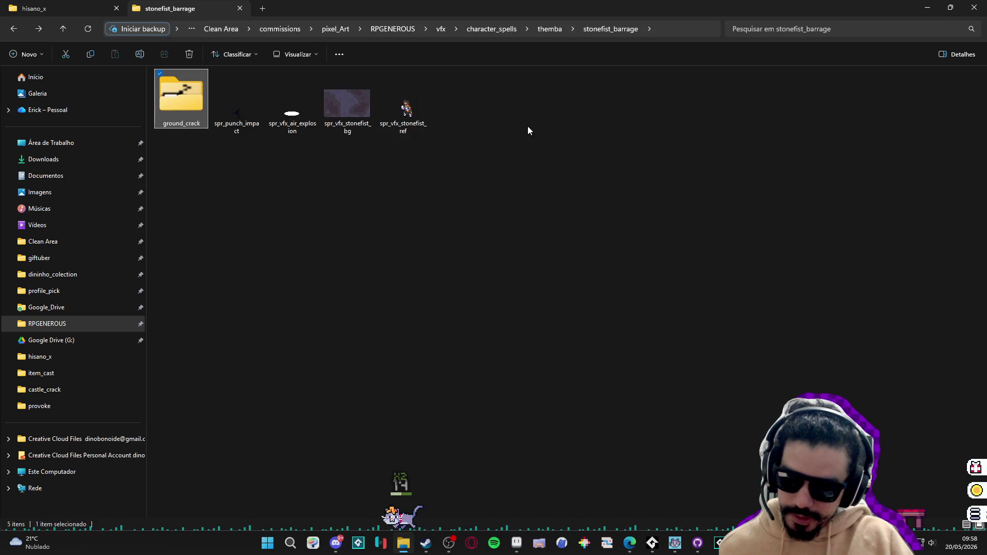
- Drag the spr_vfx_stonefist_ref GIF toward Aseprite and bring Aseprite forward
left_click(410, 105)
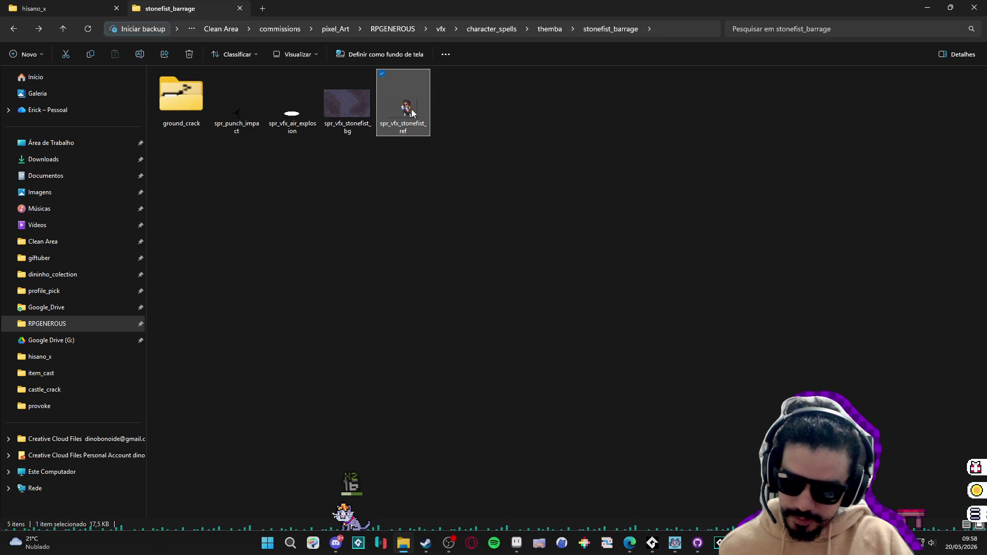
mouse_move(411, 112)
left_mouse_down()
mouse_move(556, 442)
mouse_move(441, 315)
mouse_move(434, 203)
mouse_move(491, 389)
mouse_move(606, 553)
mouse_move(619, 529)
mouse_move(449, 552)
mouse_move(391, 107)
left_mouse_up()
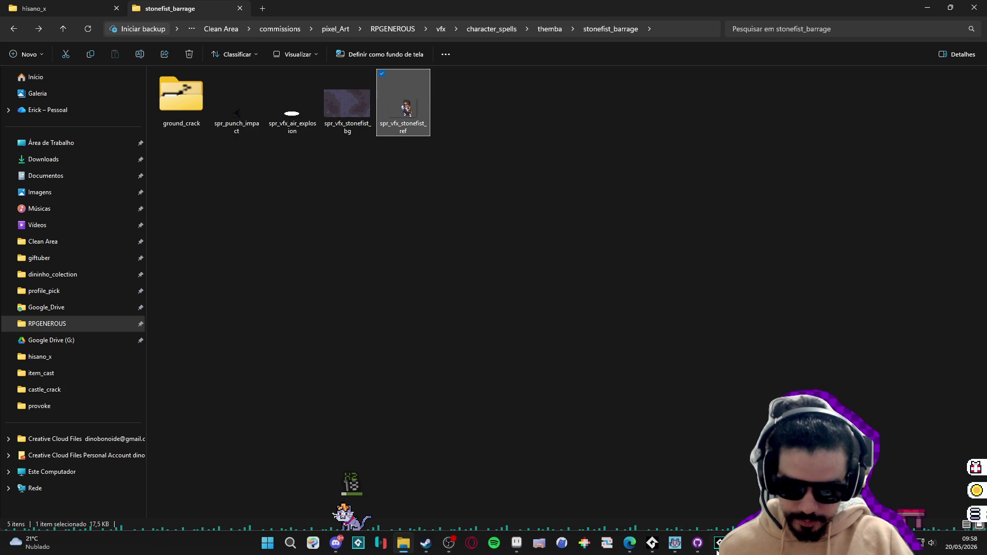
left_click(523, 549)
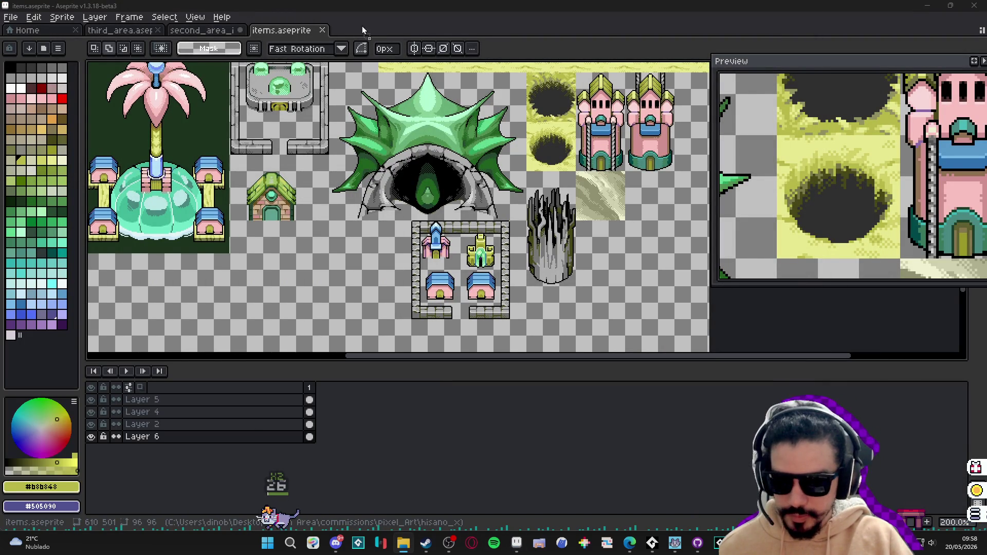
- Open spr_vfx_stonefist_ref.gif in Aseprite and zoom the view to 500%
left_click_drag(362, 26, 258, 83)
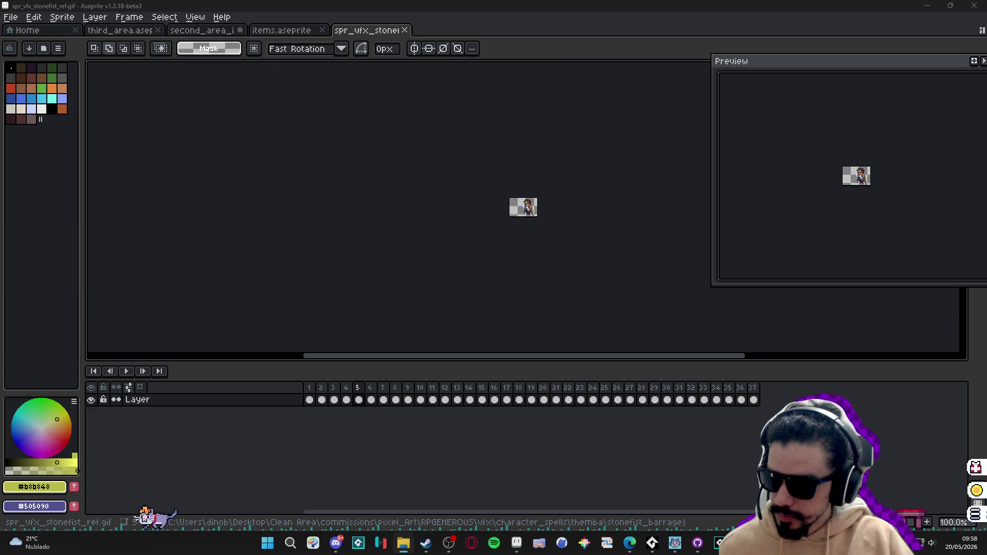
key("5")
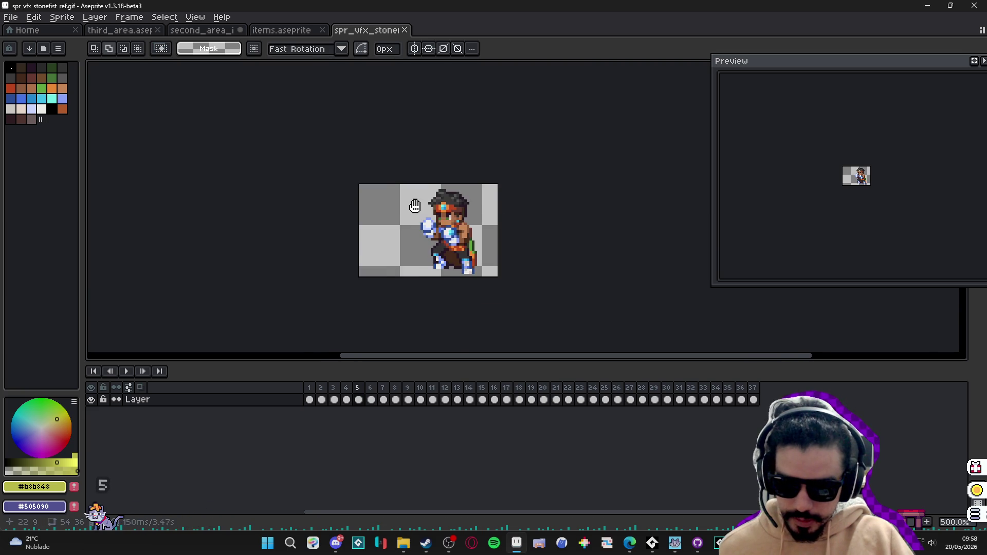
scroll(415, 206, "up", 1)
- Play and step through the animation to find the punch, then select frames 23 to 28
left_click(127, 371)
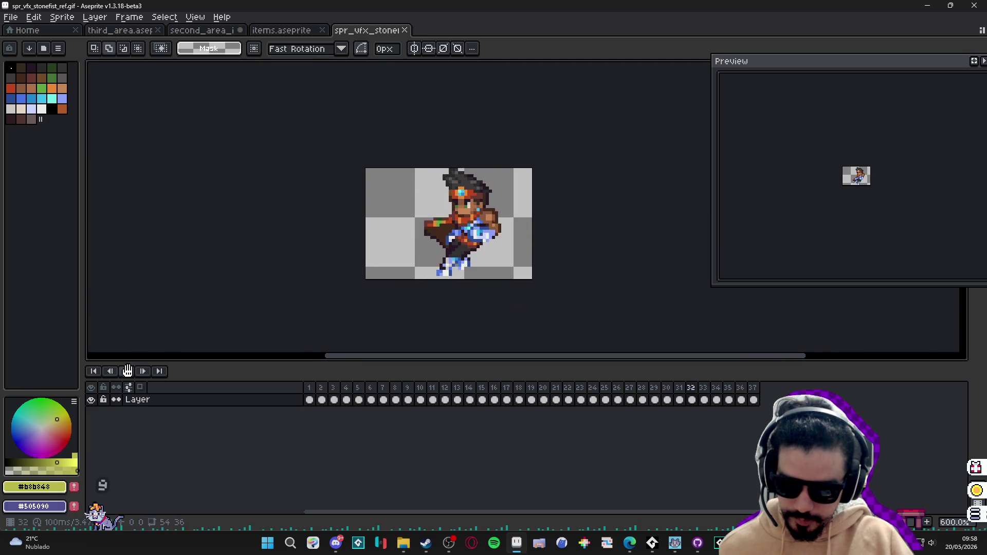
left_click(534, 399)
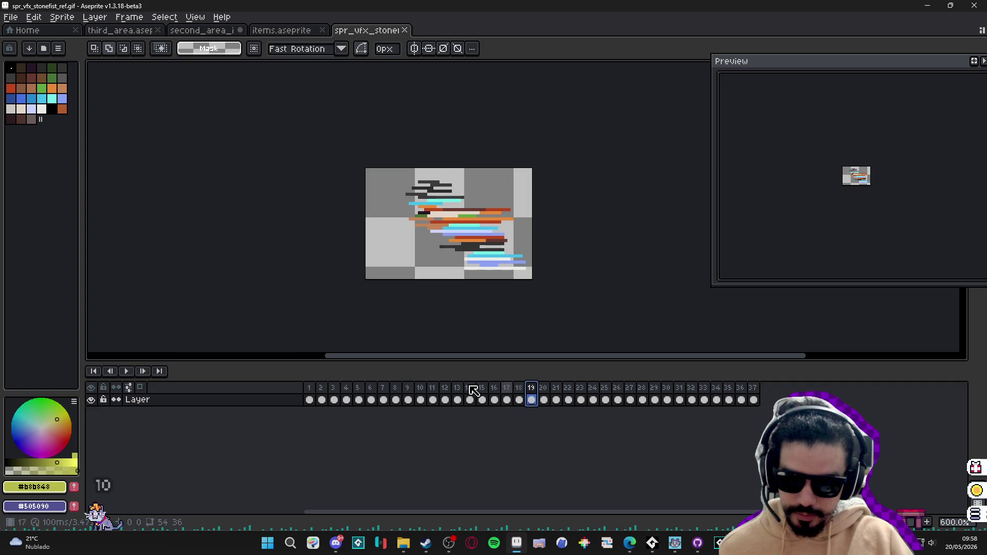
left_click(127, 371)
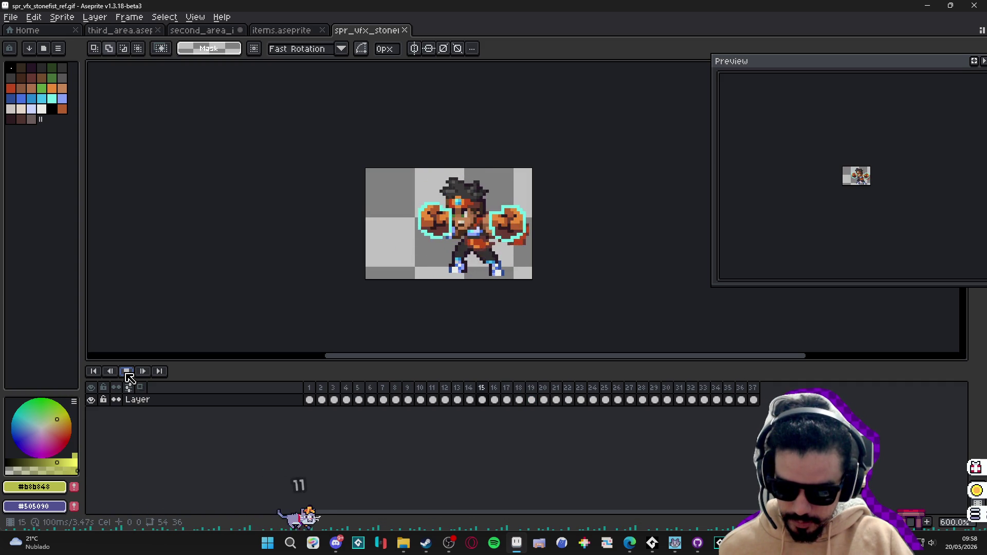
left_click(622, 398)
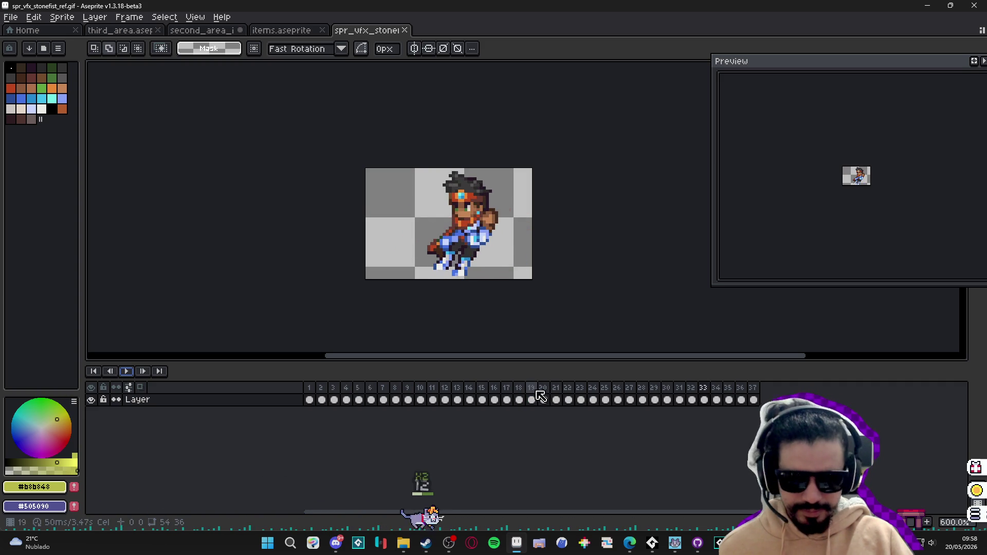
left_click(580, 400)
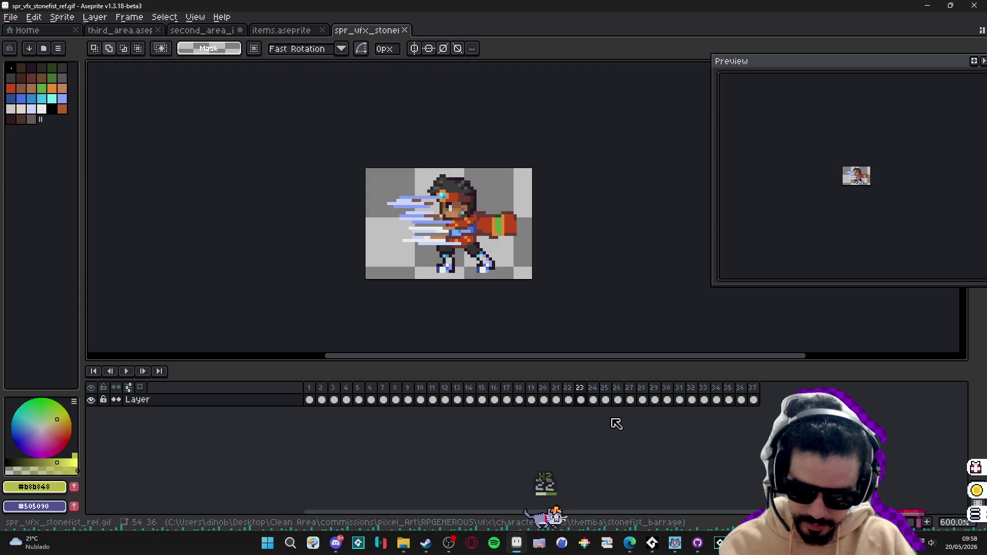
key("Right")
key("Right")
key("Right")
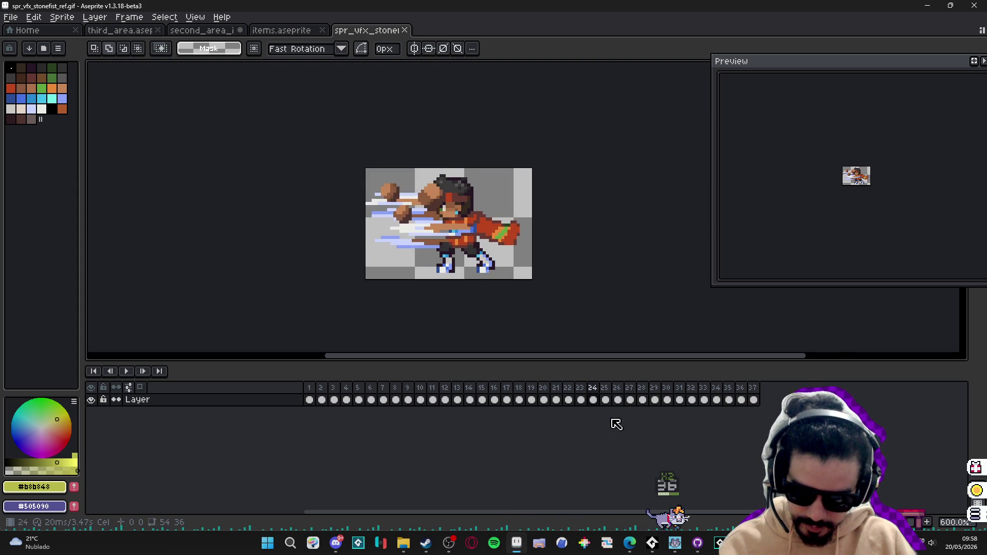
key("Left")
key("Left")
key("Left")
key("Left")
key("Left")
key("Left")
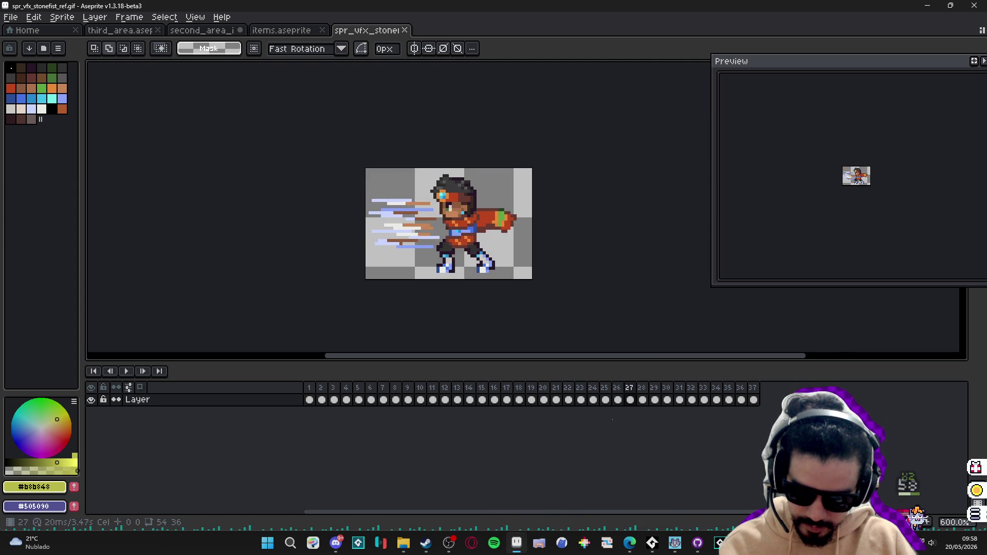
key("Right")
key("Right")
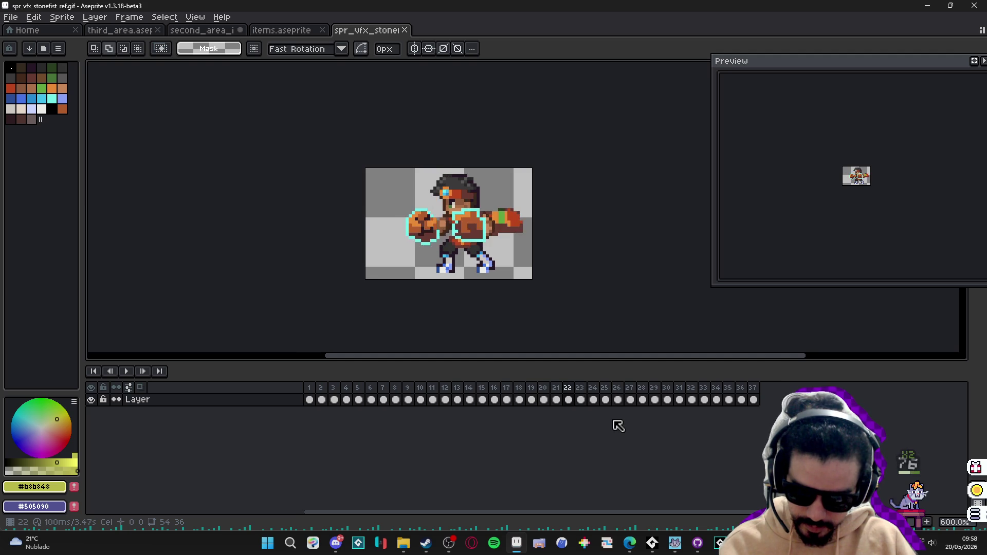
left_click_drag(587, 392, 645, 396)
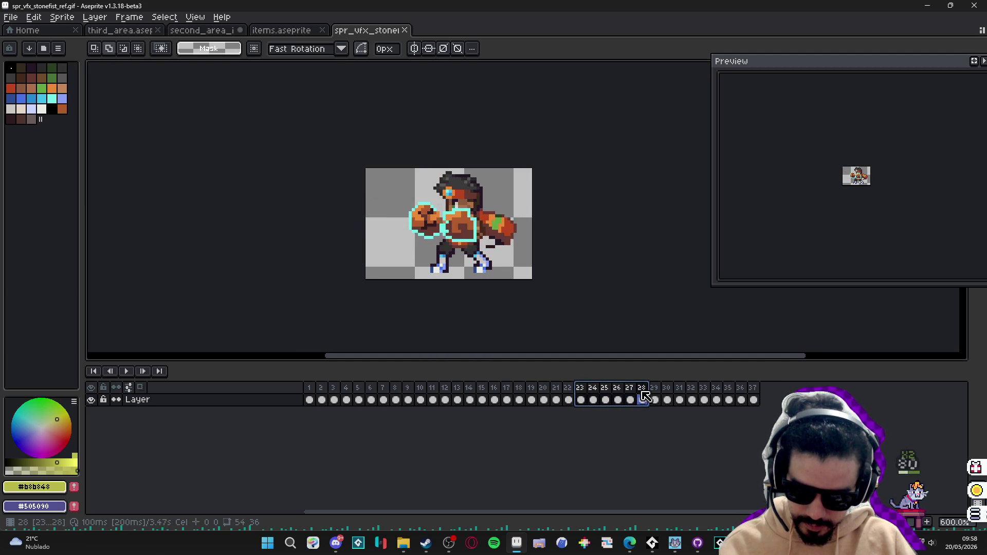
- Create a tag named punchs over the selected frames and set it to repeat 5 times
right_click(635, 399)
left_click(669, 440)
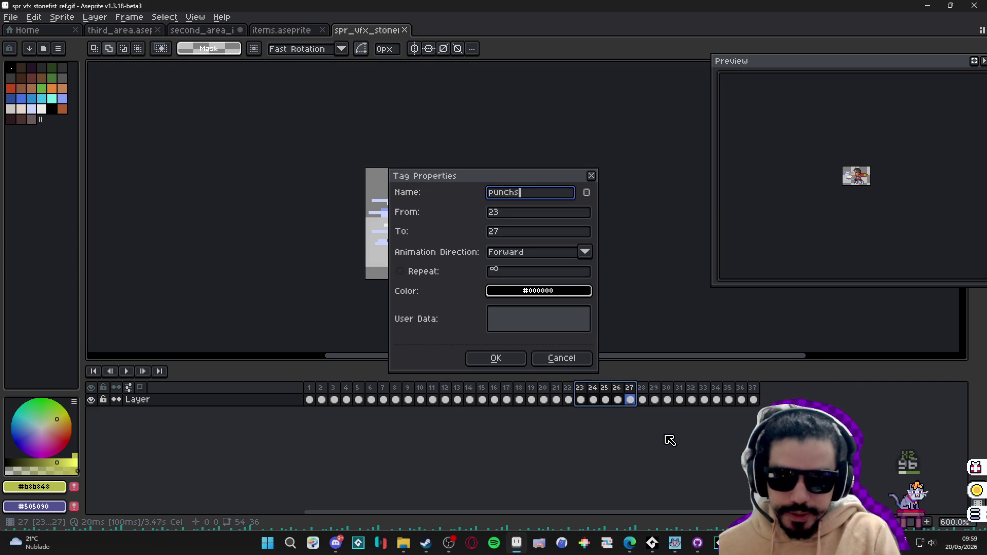
key("Return")
double_click(594, 372)
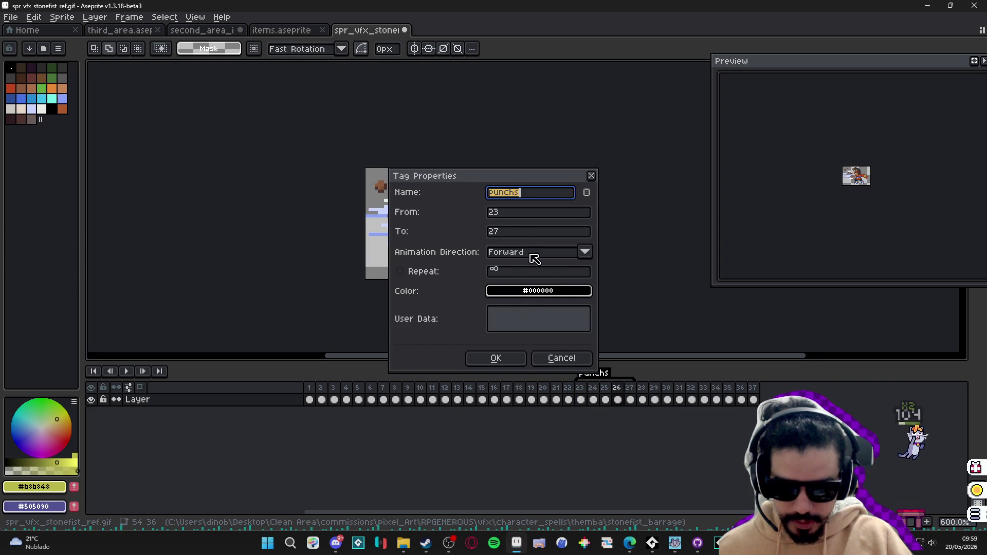
left_click(424, 276)
left_click(563, 273)
type("1")
key("Return")
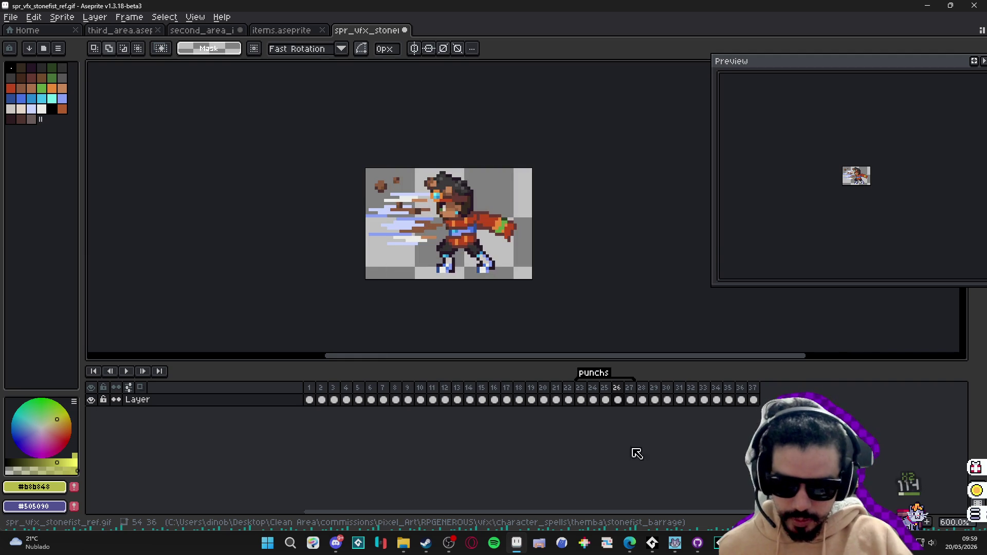
- Play the animation from frame 1 to check the punchs loop, reconfirming the tag settings
left_click(309, 400)
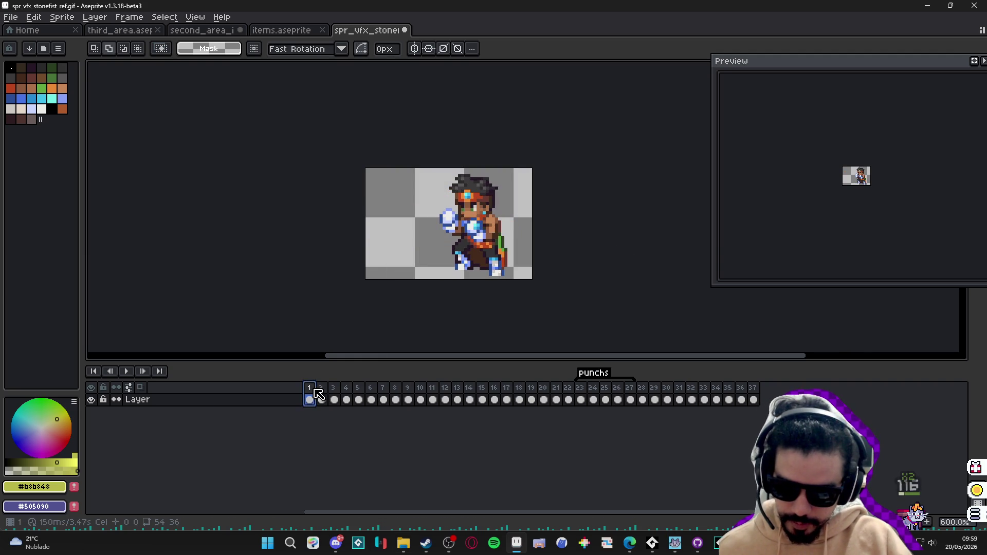
left_click(127, 371)
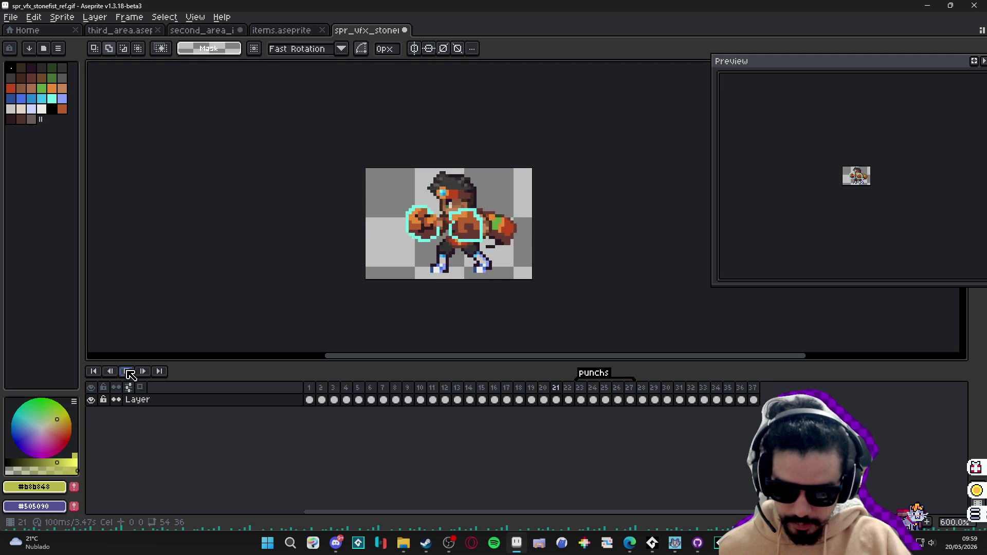
double_click(611, 372)
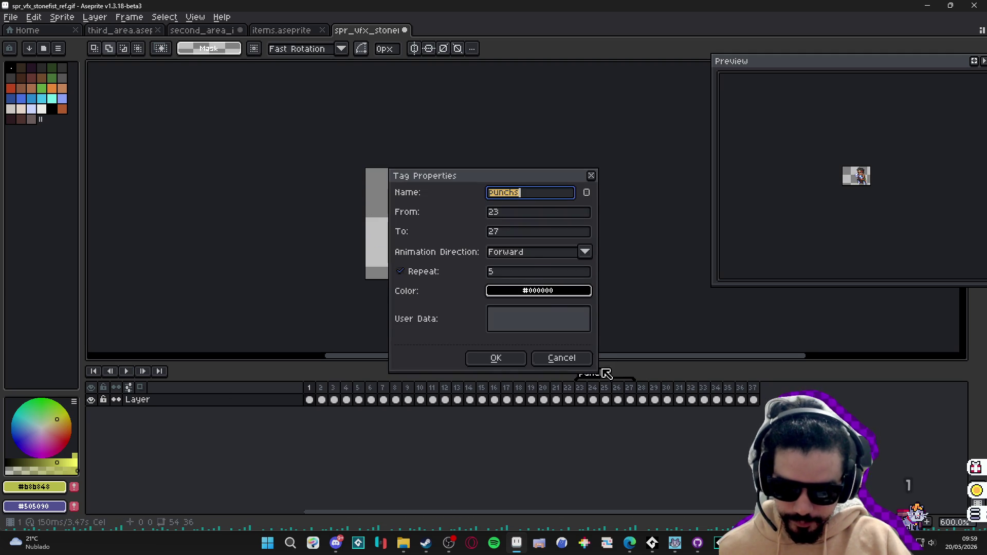
left_click(520, 275)
key("Return")
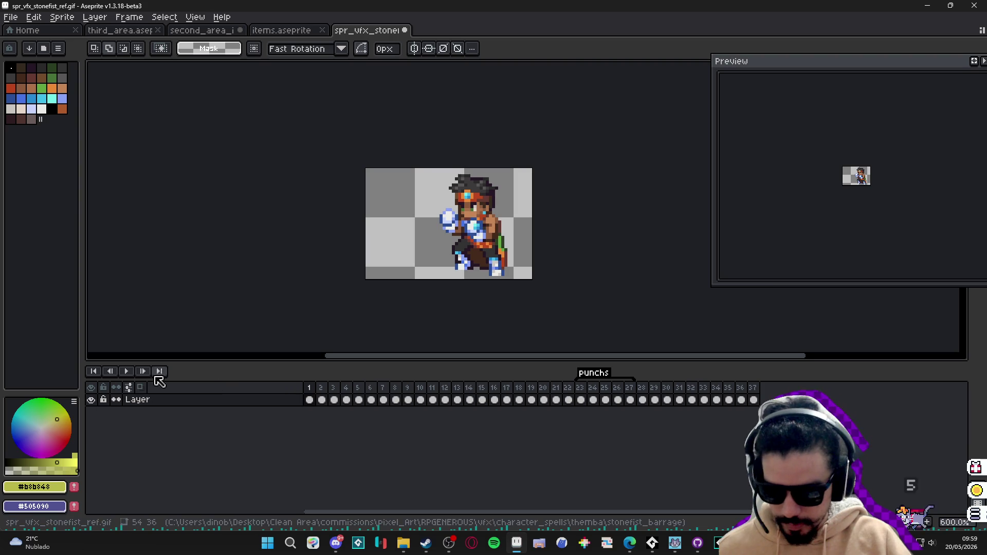
left_click(126, 371)
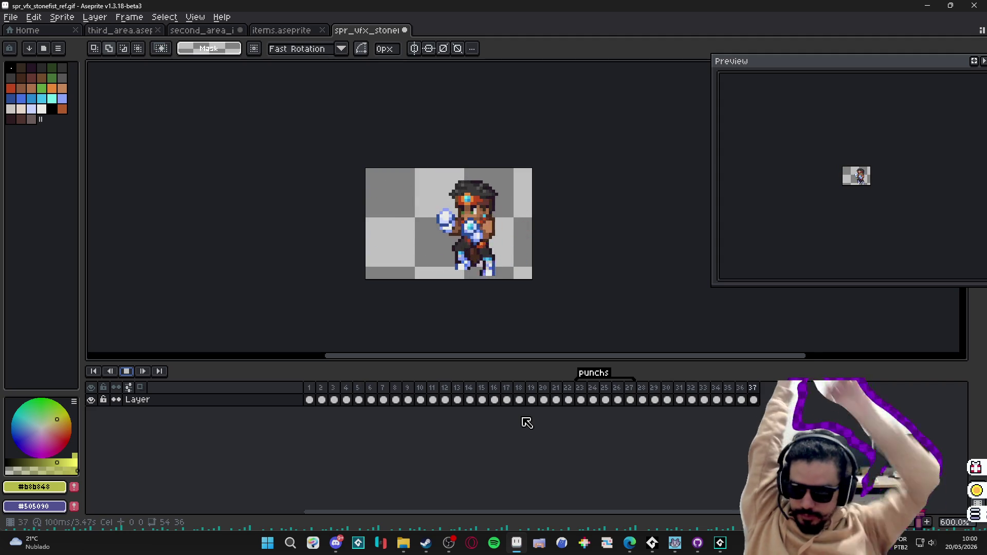
left_click(453, 311)
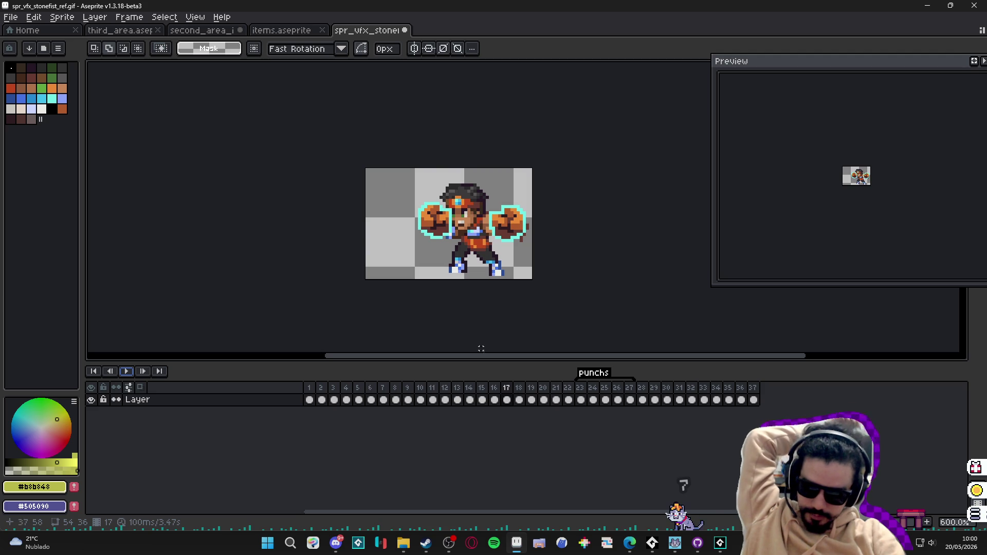
left_click(620, 400)
left_click(632, 401)
left_click(580, 400)
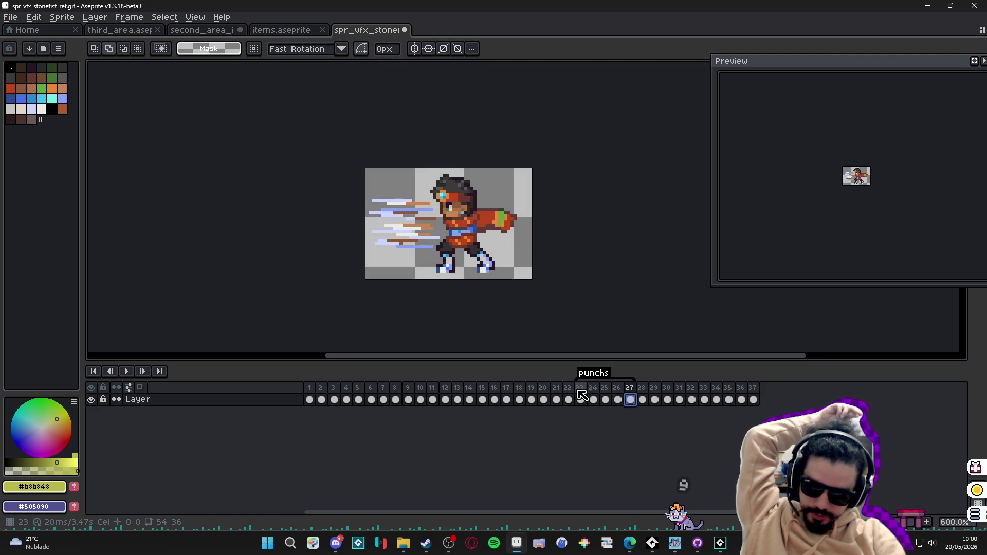
left_click(555, 400)
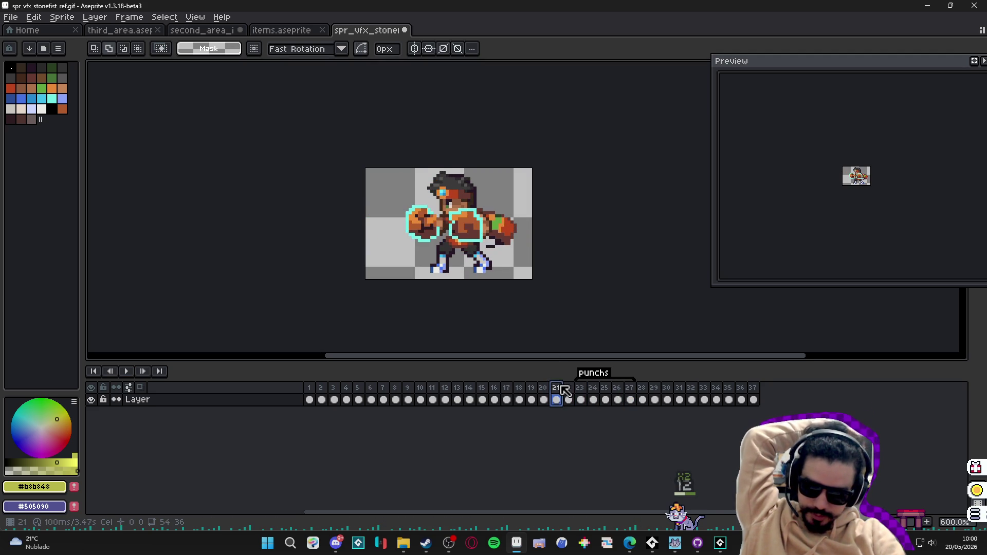
left_click(346, 399)
left_click(420, 400)
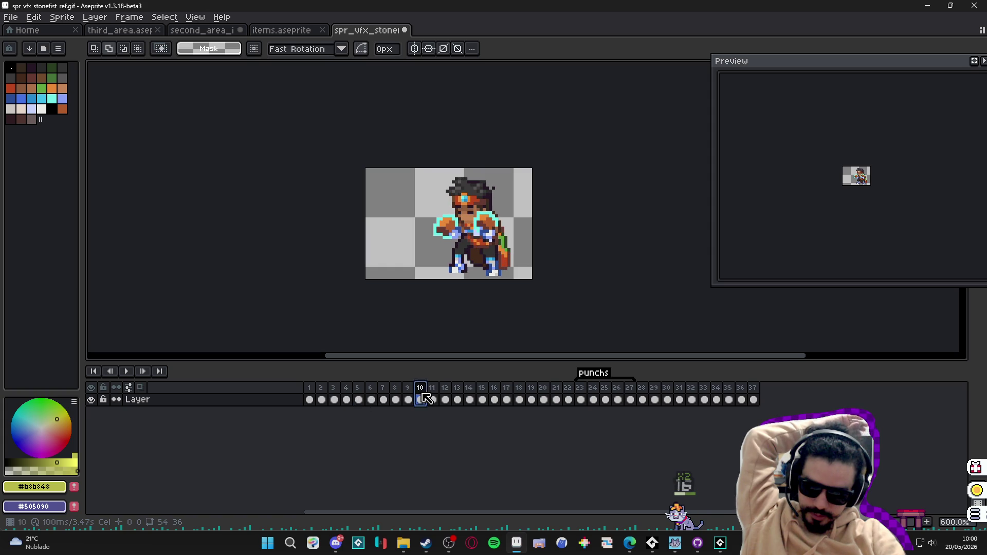
left_click(482, 399)
left_click(543, 400)
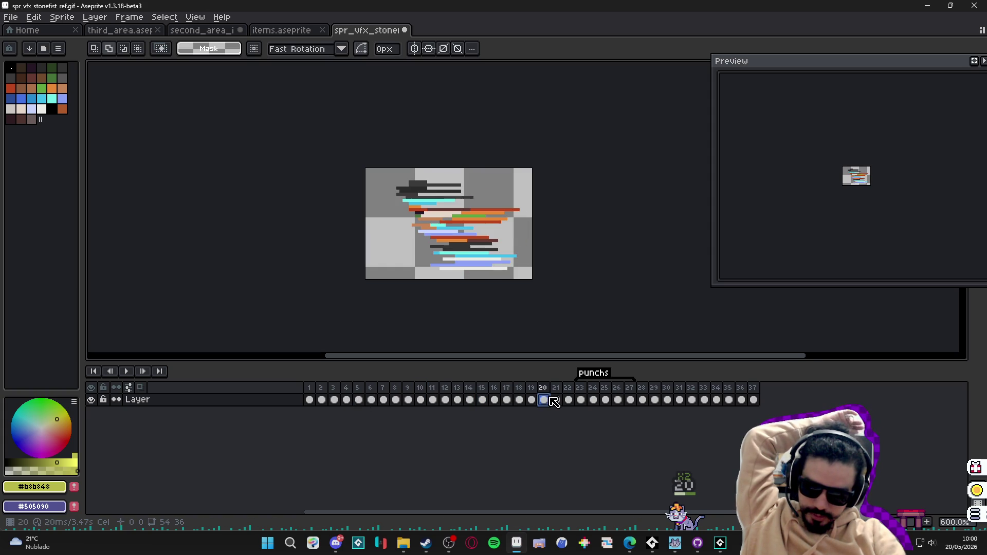
left_click(581, 399)
left_click(494, 400)
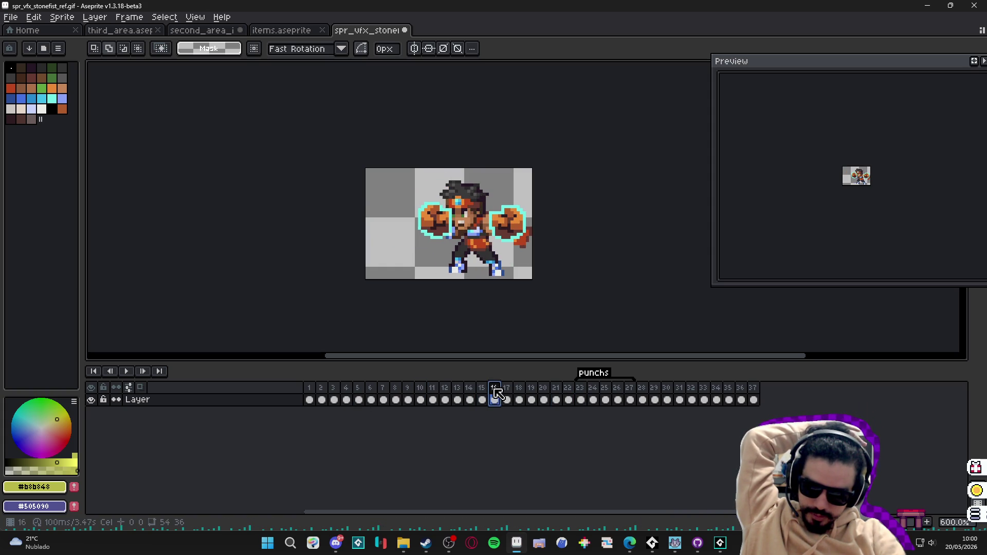
left_click(581, 391)
left_click(596, 390)
left_click(607, 389)
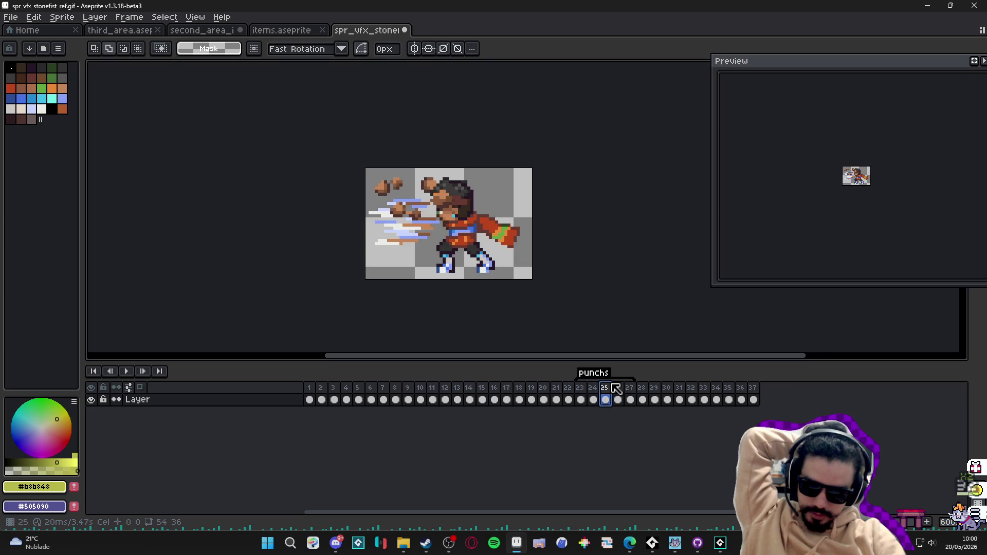
left_click(618, 391)
left_click(629, 390)
left_click(642, 393)
left_click(667, 399)
left_click(691, 400)
left_click(716, 400)
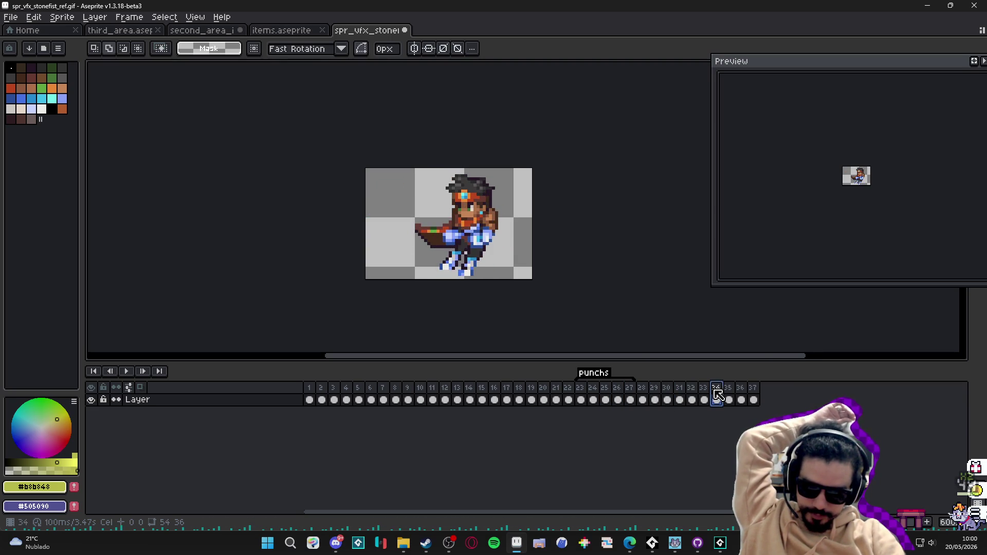
left_click(642, 398)
left_click(653, 397)
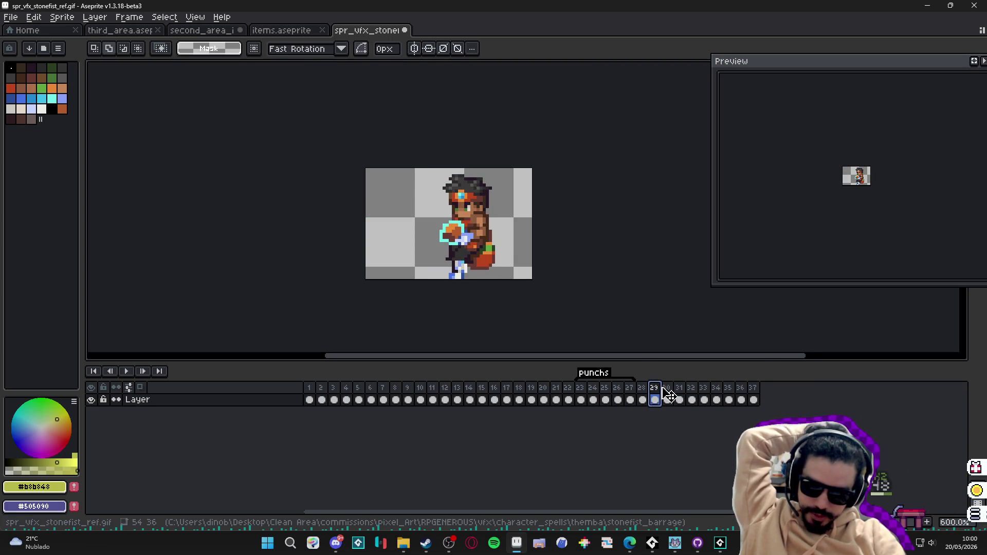
left_click(667, 398)
left_click(679, 400)
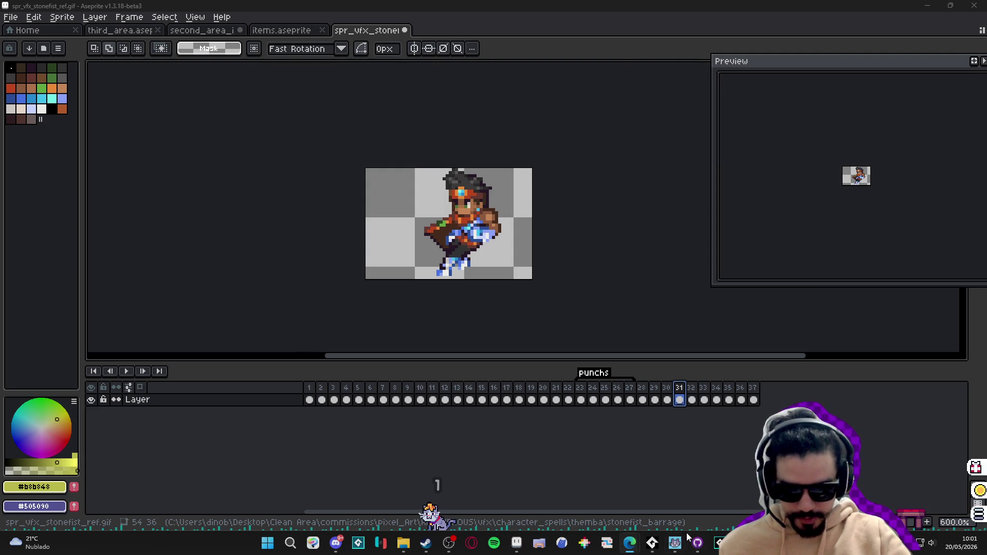
key("alt+Tab")
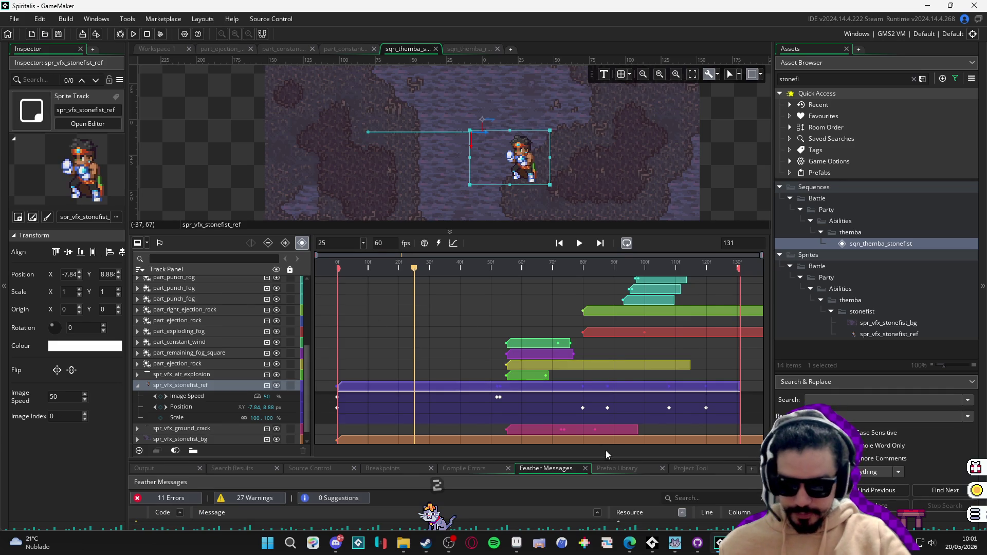
- Play sqn_themba_stonefist, then shrink the timeline and zoom to enlarge the canvas view
left_click(584, 244)
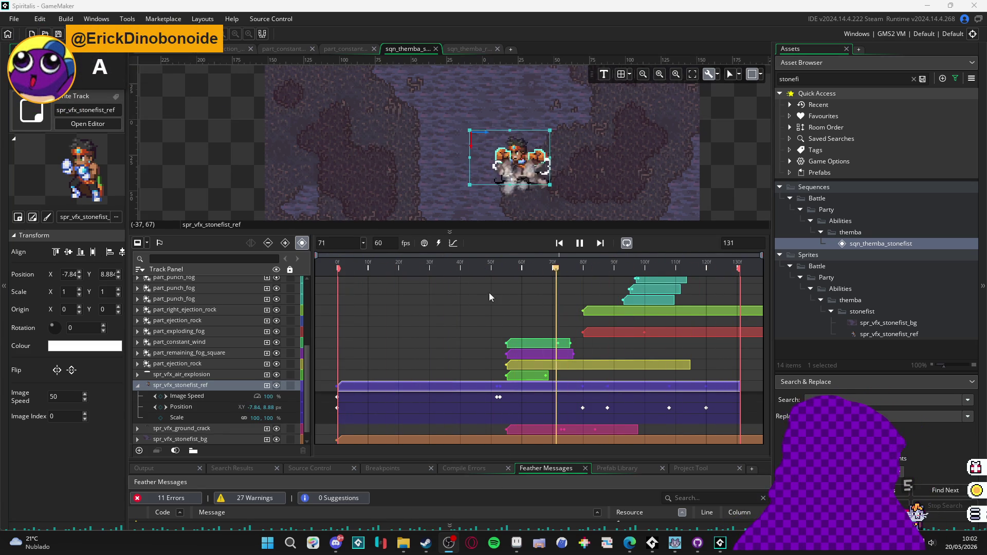
mouse_move(614, 231)
left_mouse_down()
mouse_move(614, 352)
mouse_move(614, 312)
left_mouse_up()
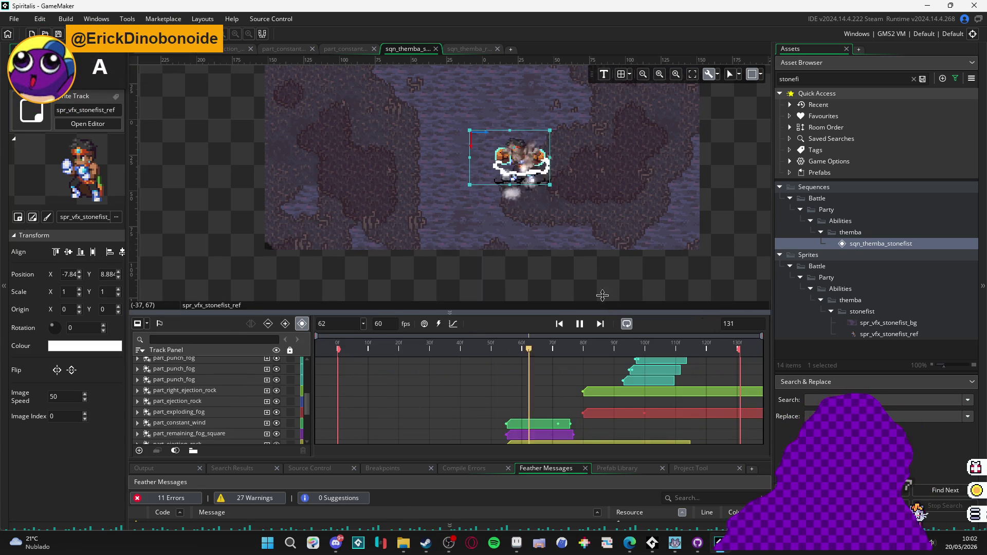
scroll(534, 184, "up", 4)
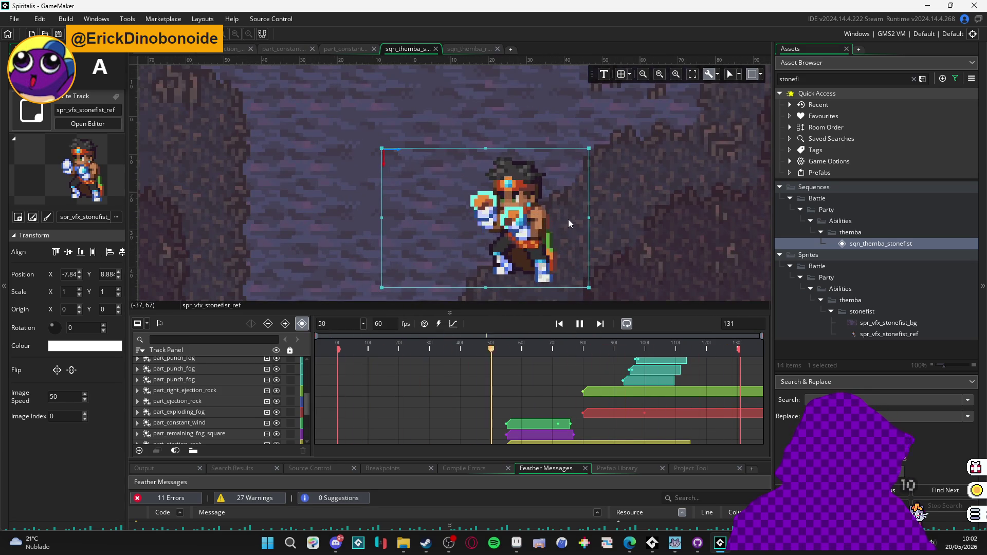
scroll(596, 218, "down", 4)
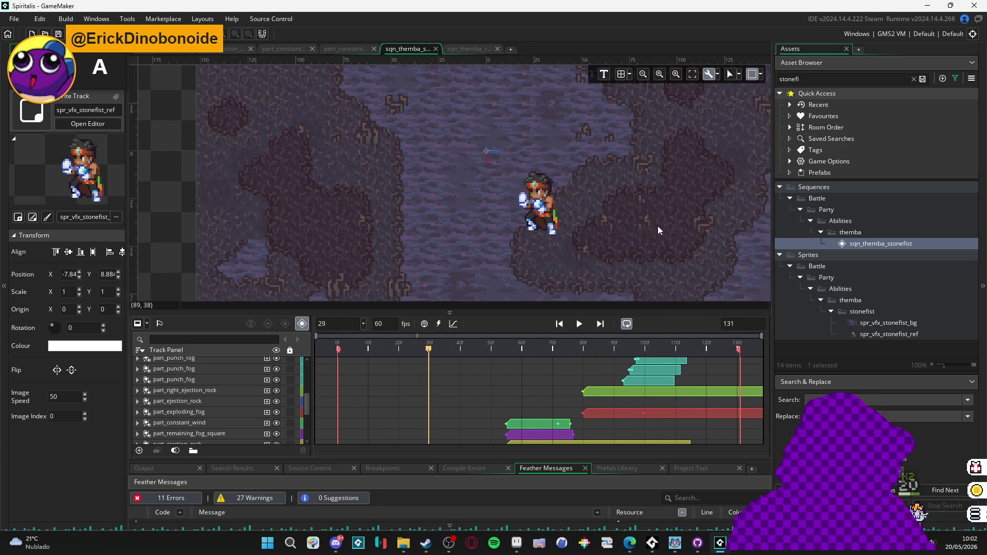
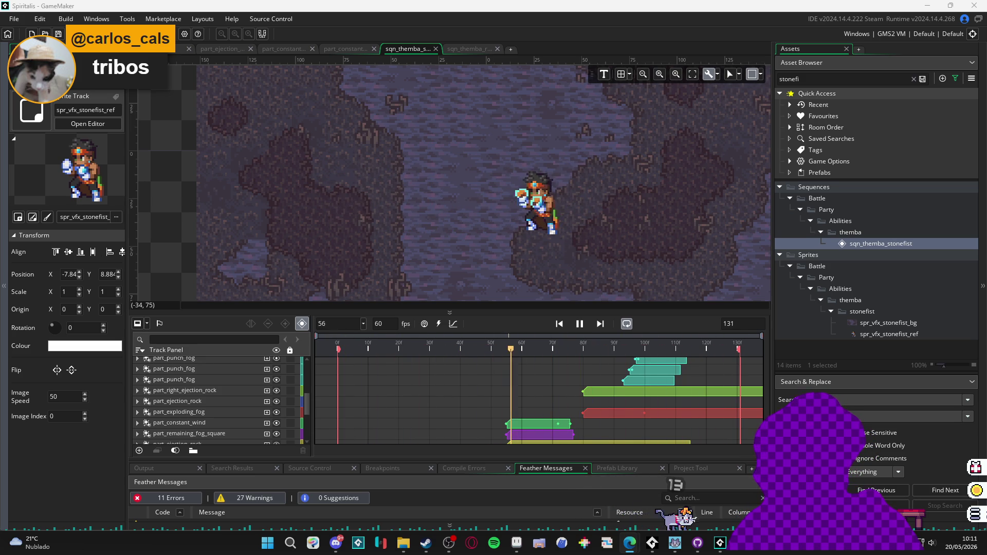
- Bring the Edge browser with the YouTube livestream in front of GameMaker
key("alt+Tab")
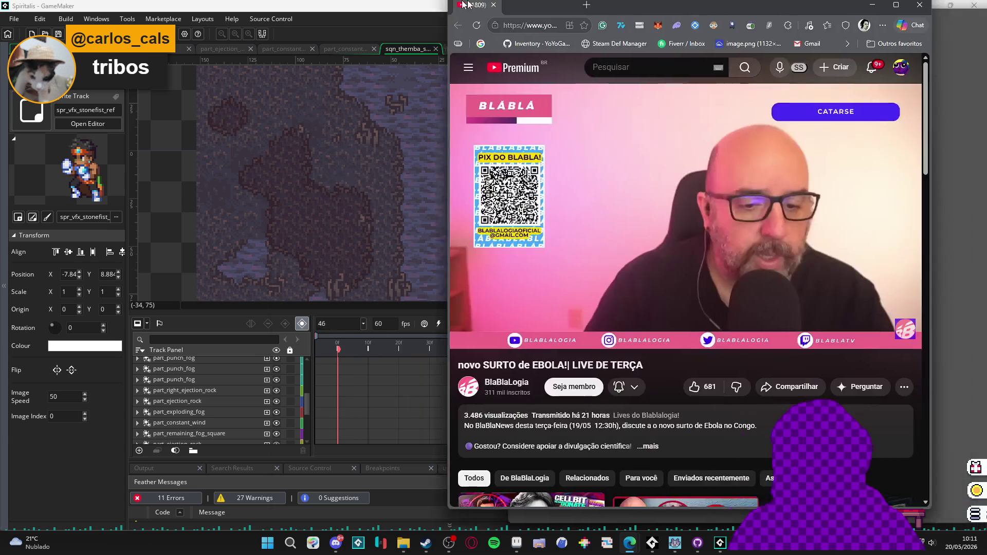
- Maximise the browser, play the livestream and skip ahead to about 29:23
double_click(468, 4)
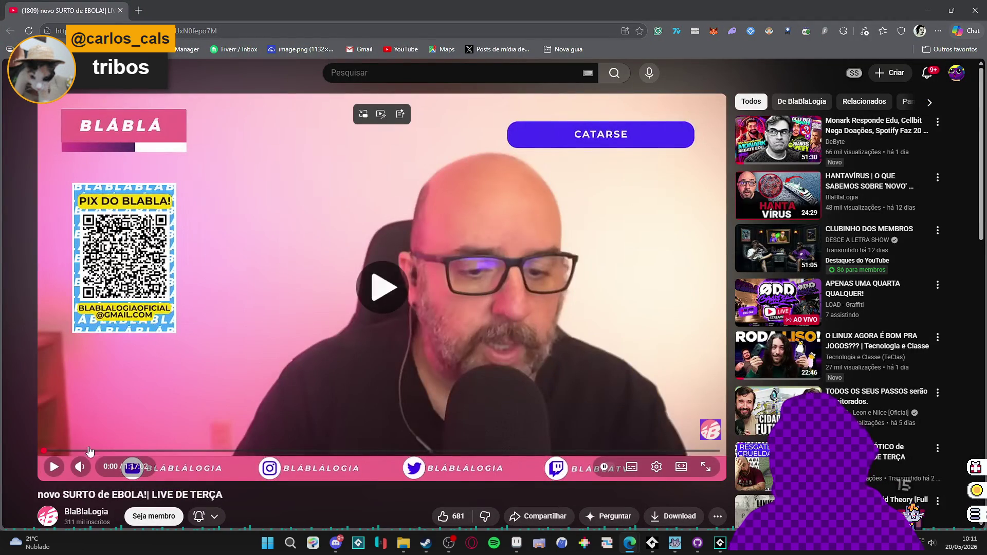
key("space")
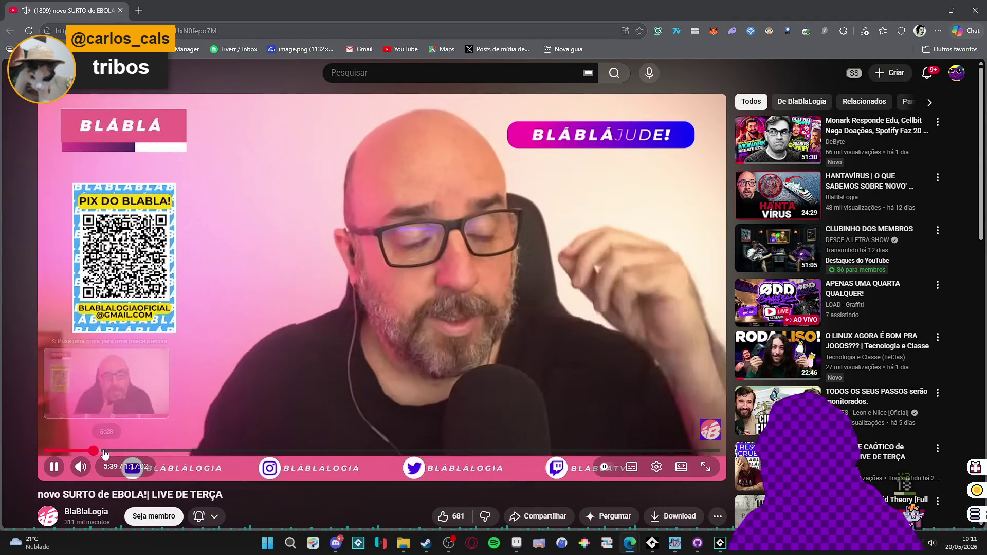
left_click(94, 451)
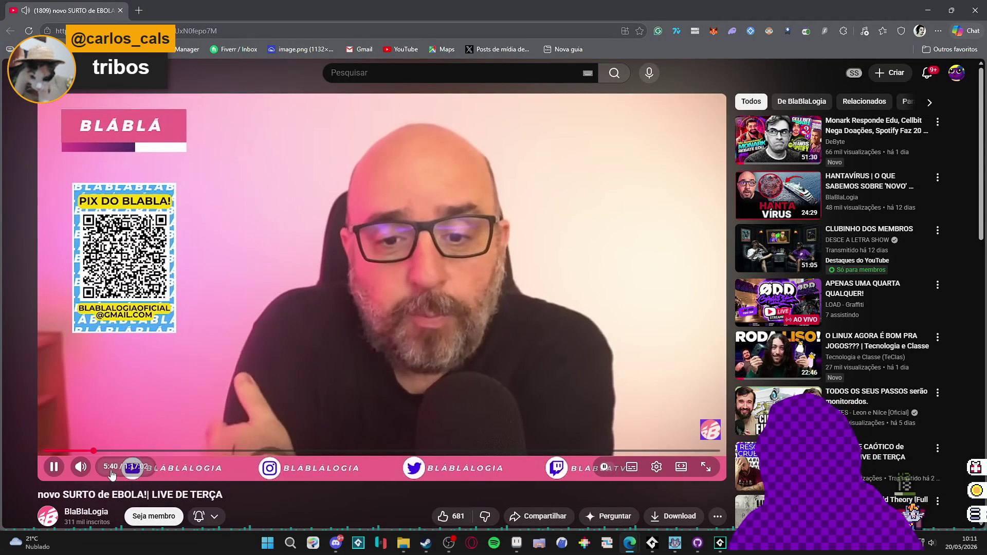
left_click(158, 451)
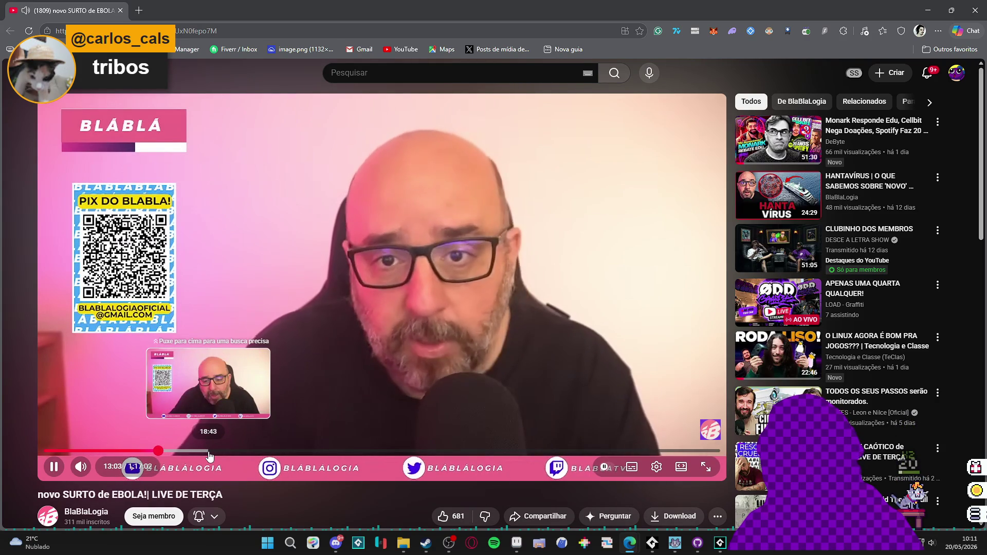
left_click(209, 452)
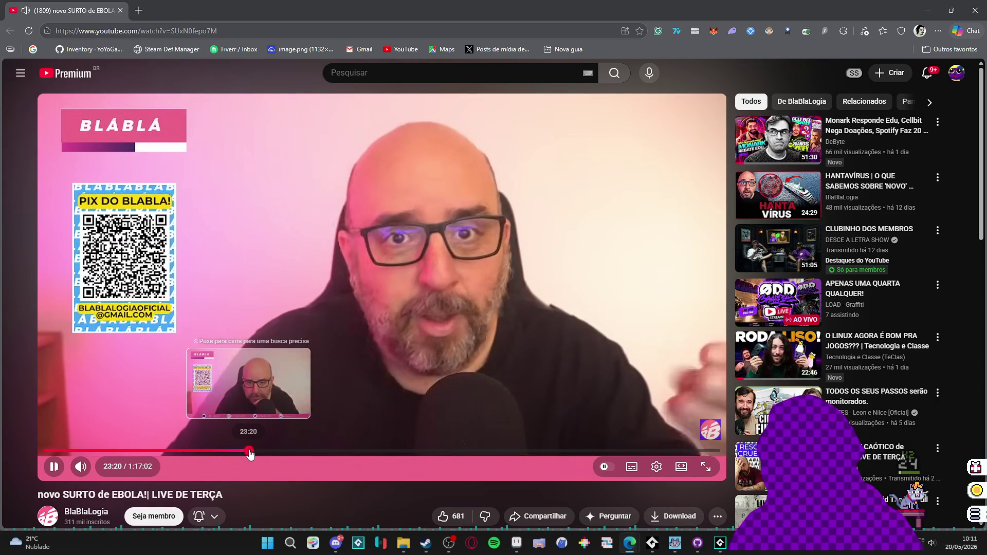
left_click(248, 452)
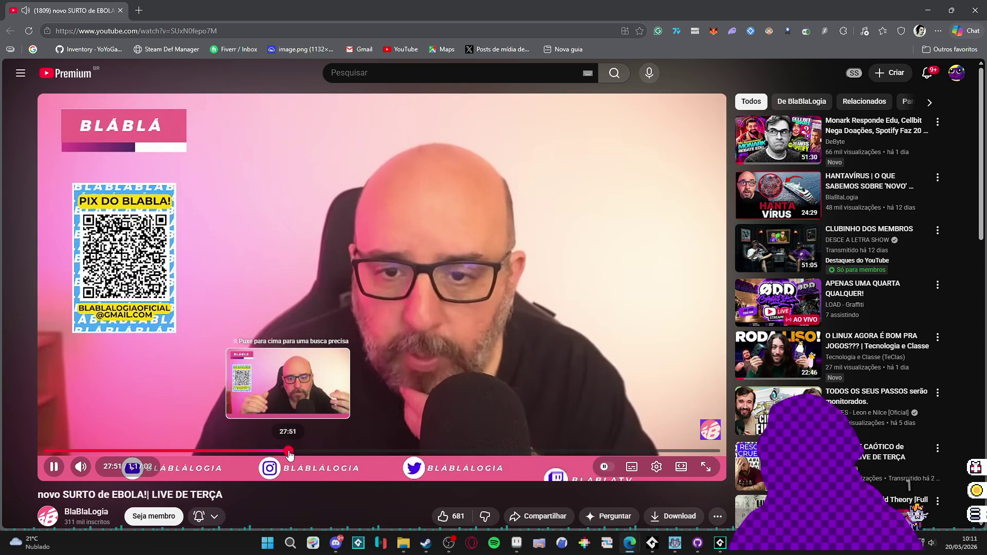
left_click(289, 453)
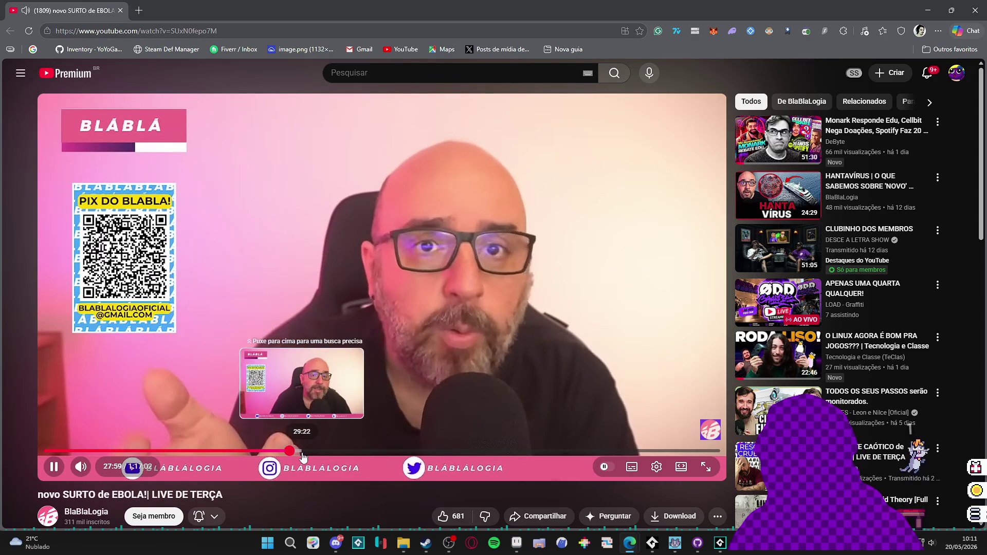
left_click(301, 453)
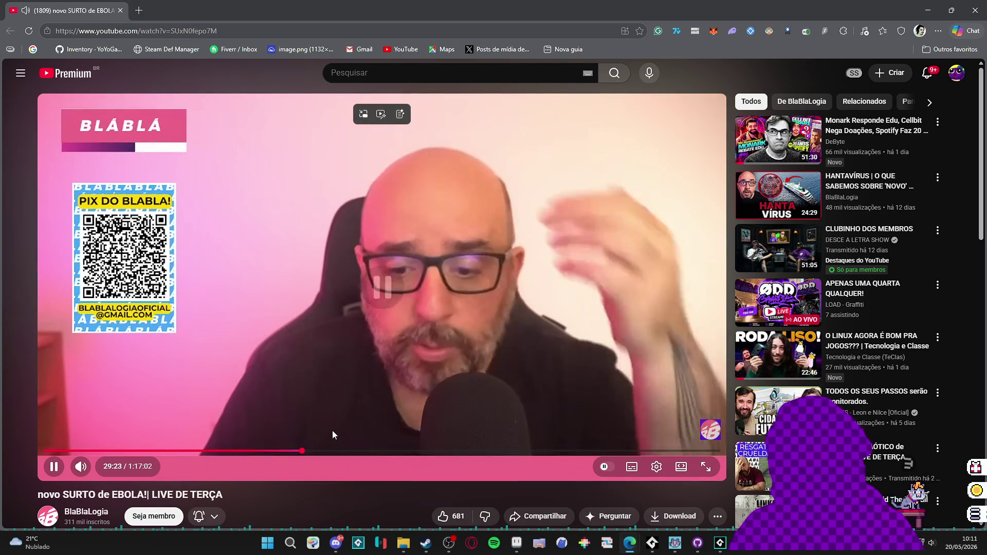
- Seek the livestream on to 46:11, then back to about 43:19, briefly checking AudioTitan
left_click(331, 431)
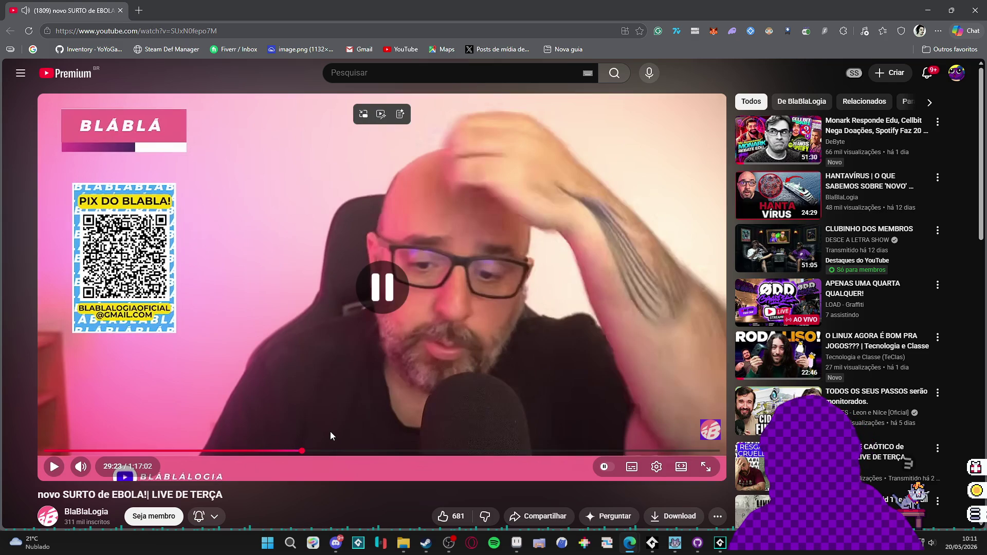
left_click(357, 451)
left_click(405, 421)
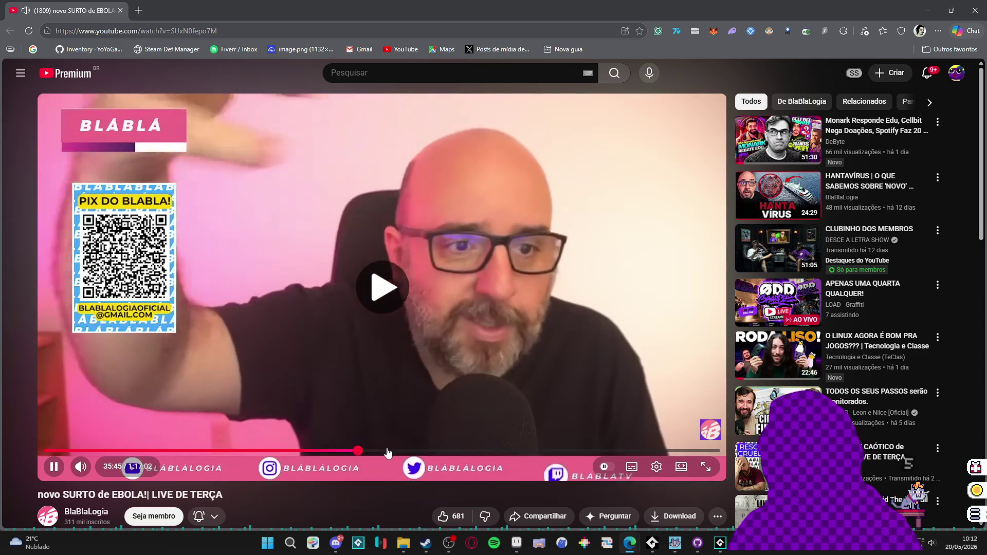
left_click(388, 452)
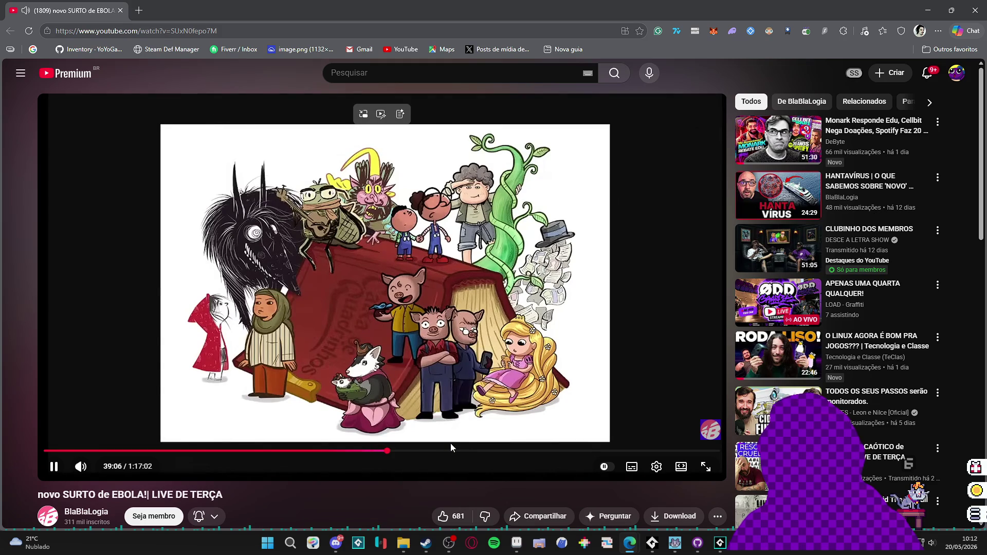
left_click(450, 450)
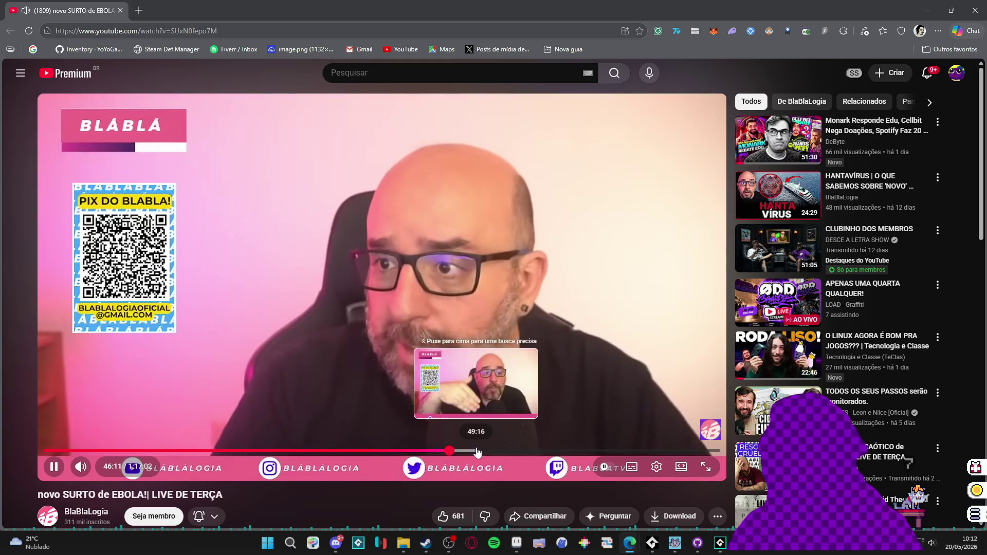
left_click(437, 455)
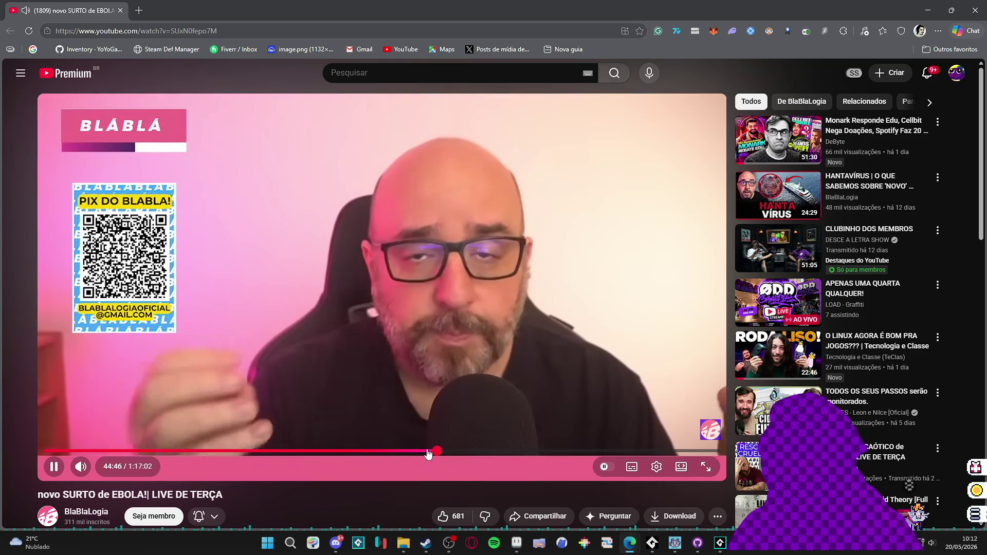
left_click(424, 452)
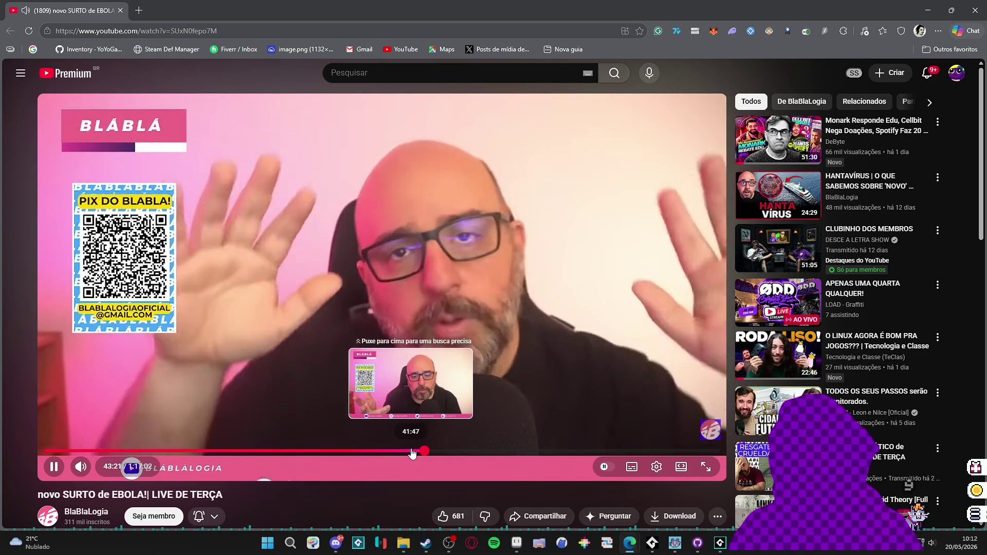
left_click(652, 542)
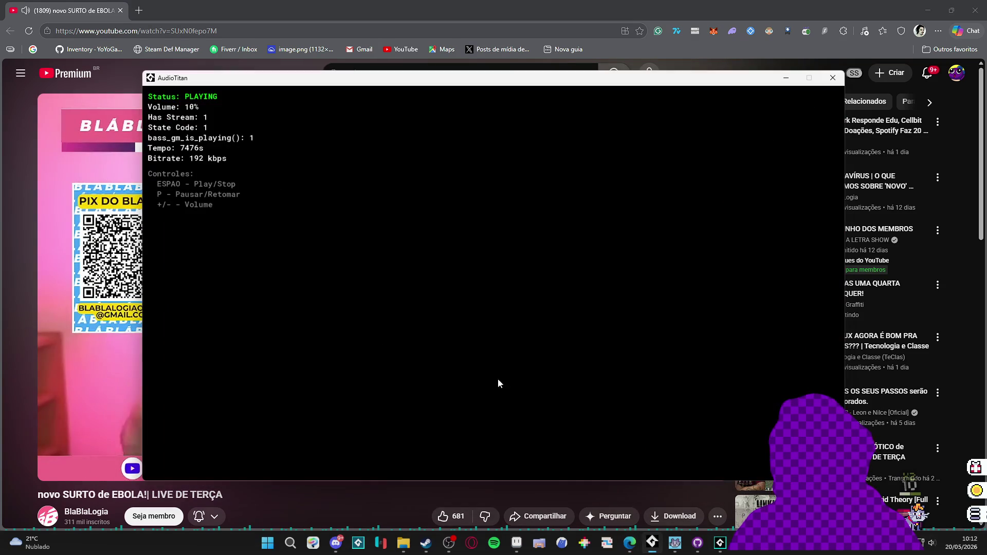
left_click(409, 5)
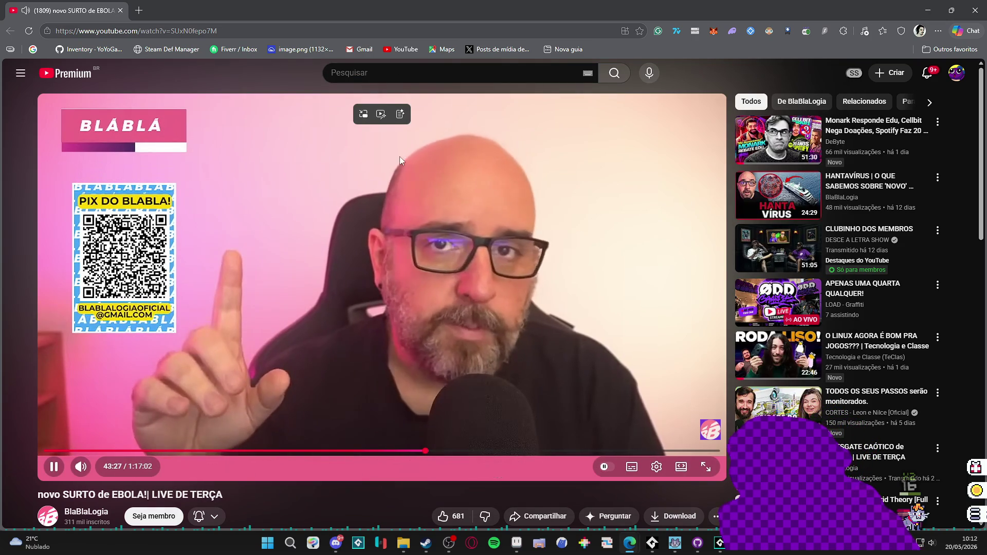
- Raise the video volume, pause the livestream at 43:45, then resume playback
scroll(498, 220, "down", 2)
scroll(541, 257, "up", 8)
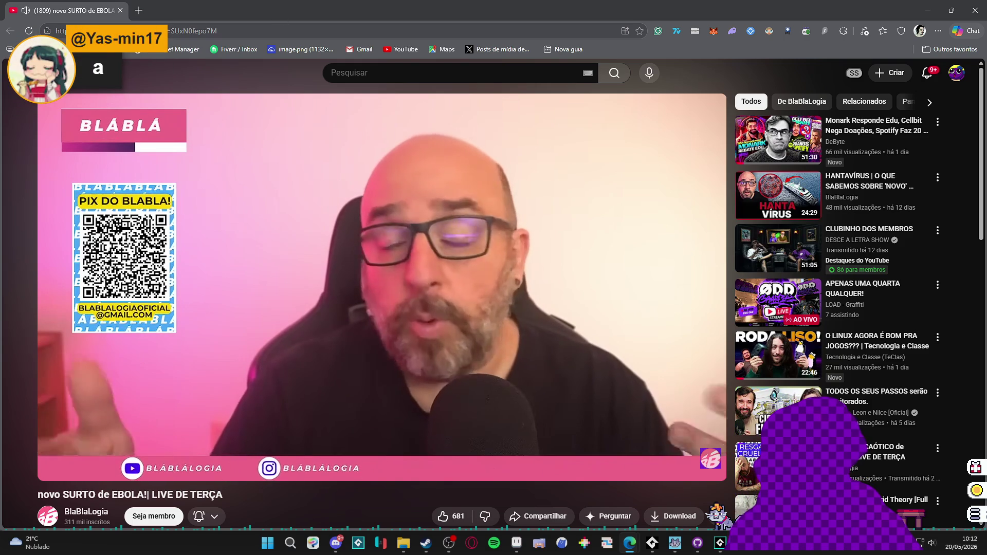
left_click(186, 245)
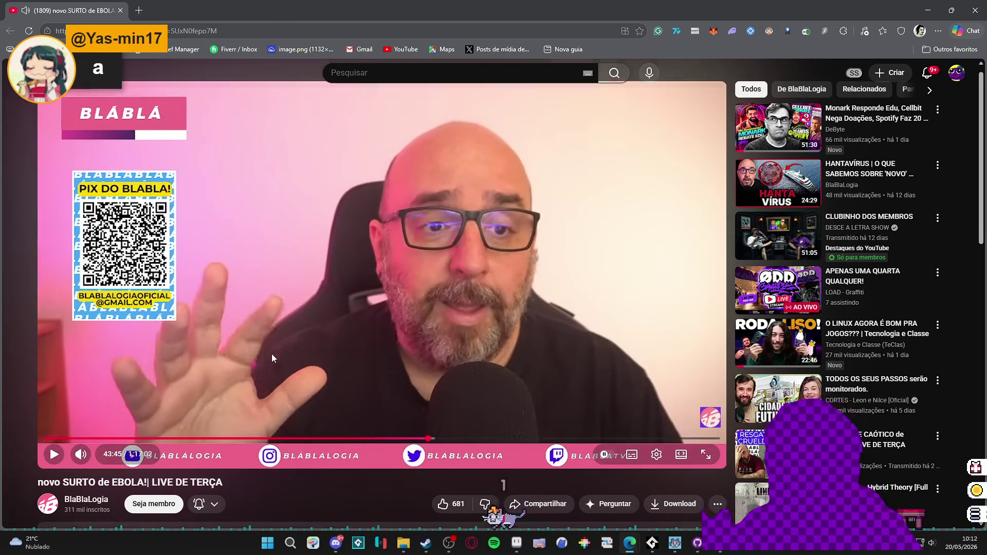
scroll(271, 353, "down", 2)
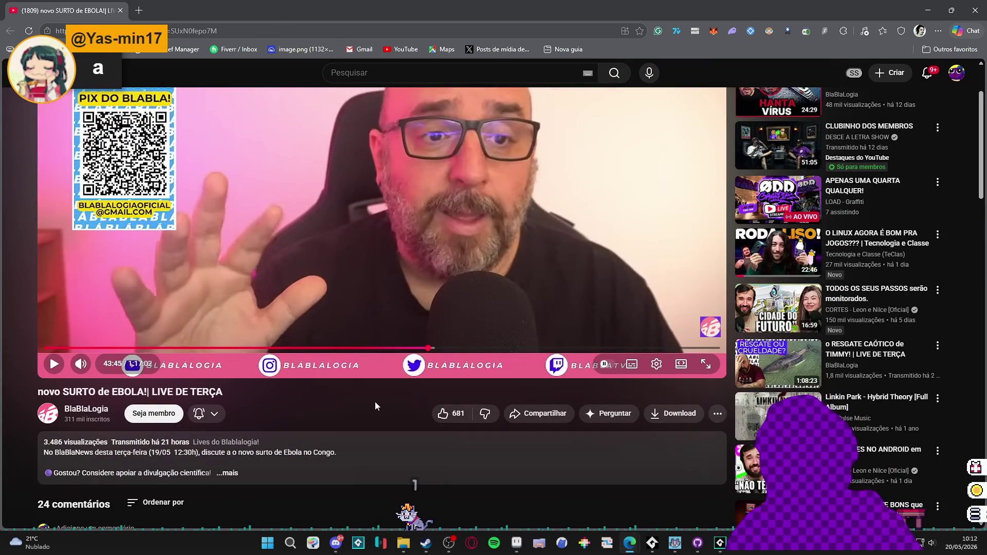
scroll(380, 399, "up", 2)
mouse_move(463, 157)
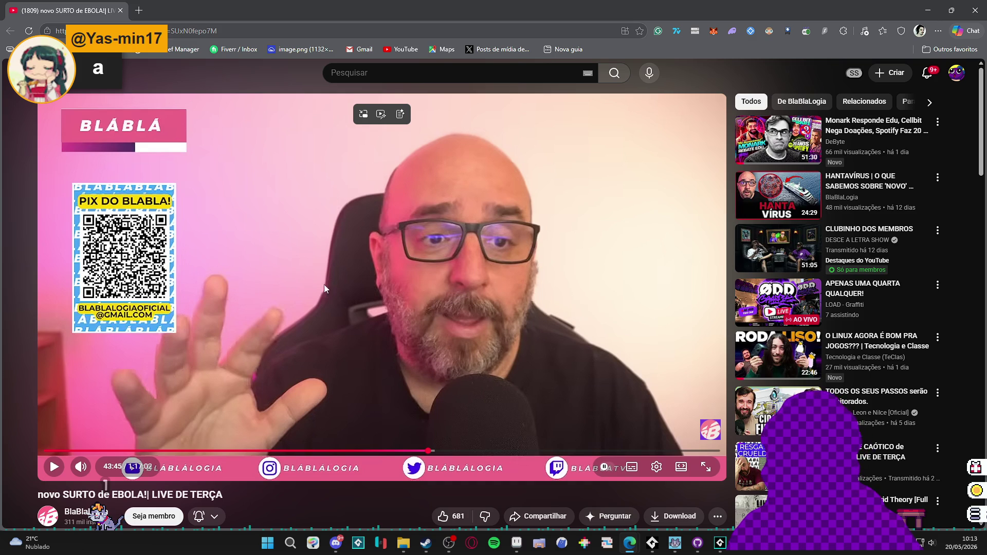
left_click(310, 294)
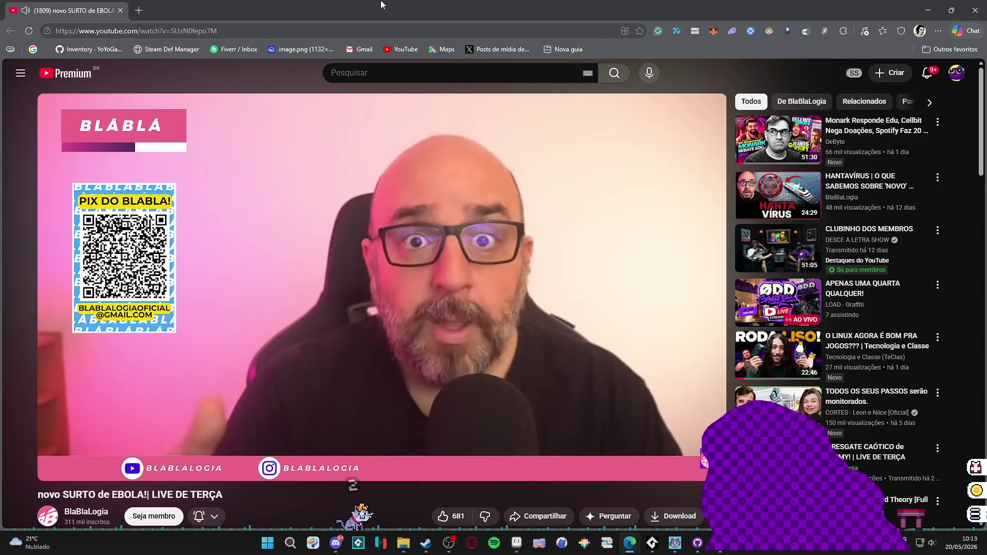
- Let the livestream play on past the 44-minute mark, then pause it
mouse_move(469, 225)
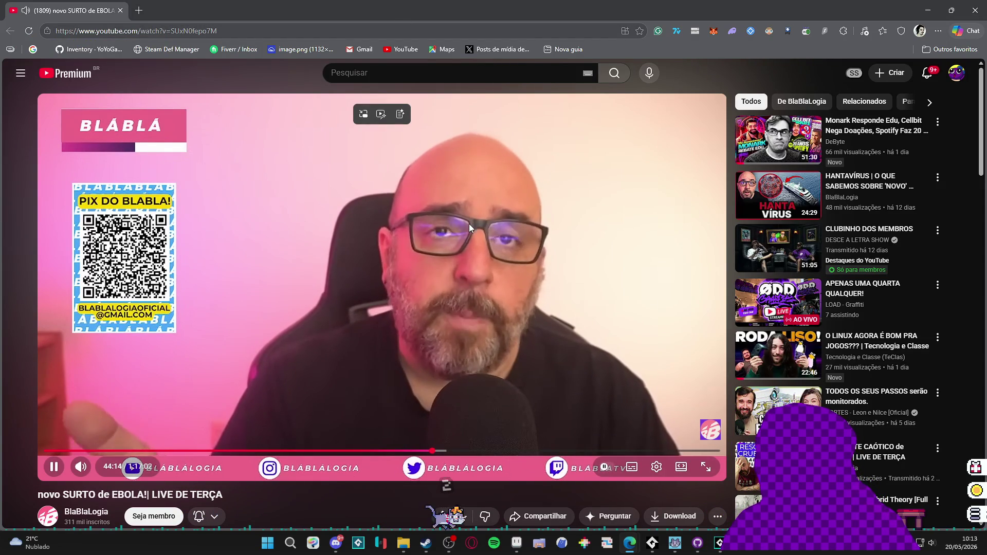
left_click(469, 224)
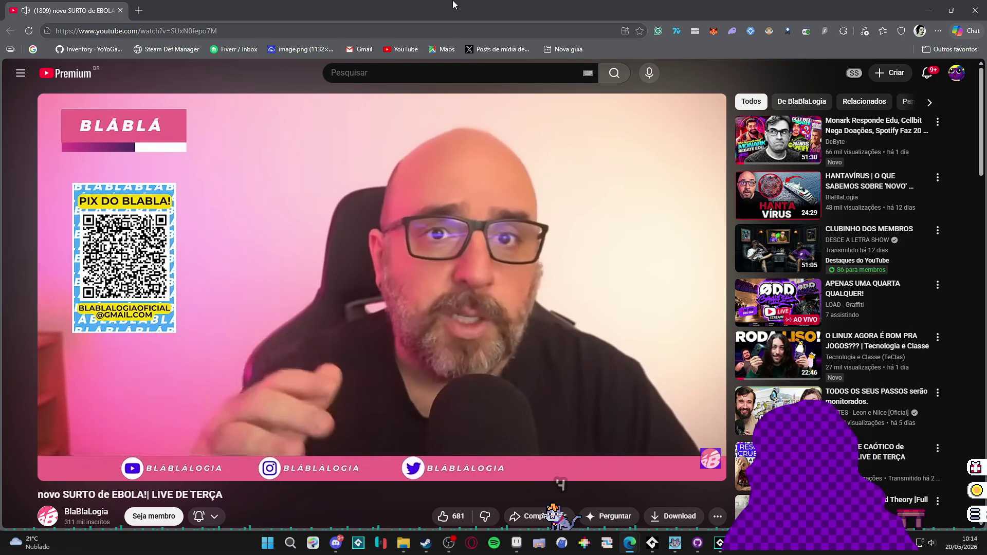
key("space")
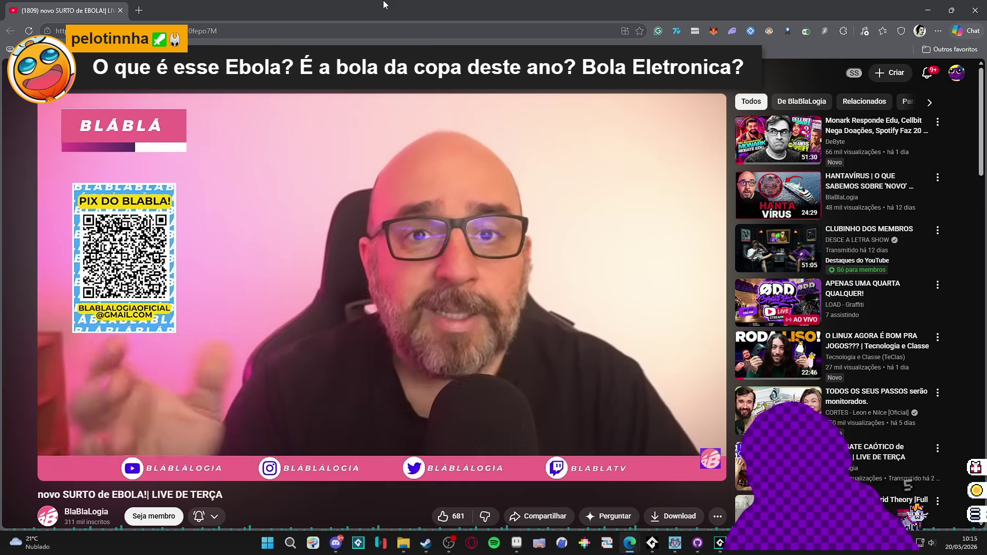
- Resume, pause and resume the live replay, letting it run to 47:10
left_click(368, 170)
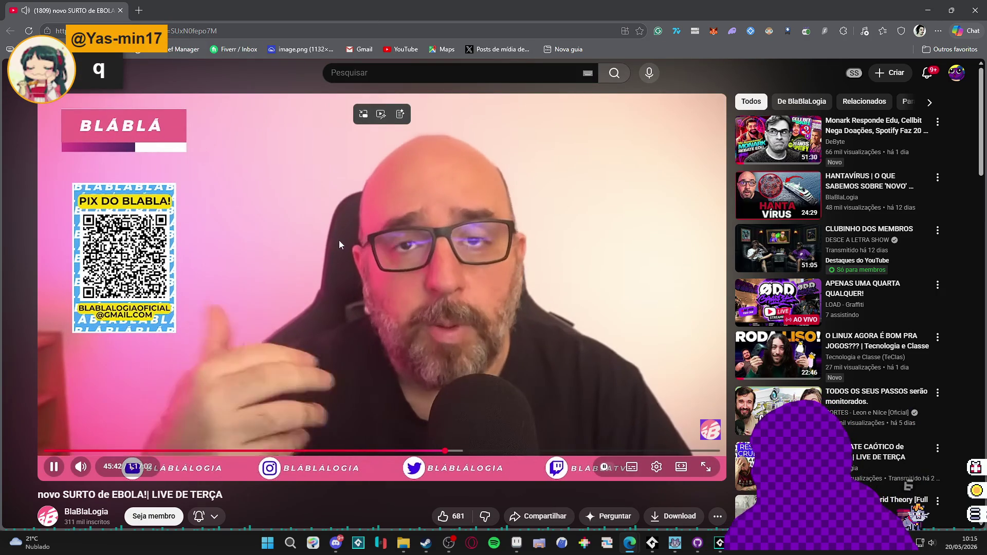
left_click(381, 202)
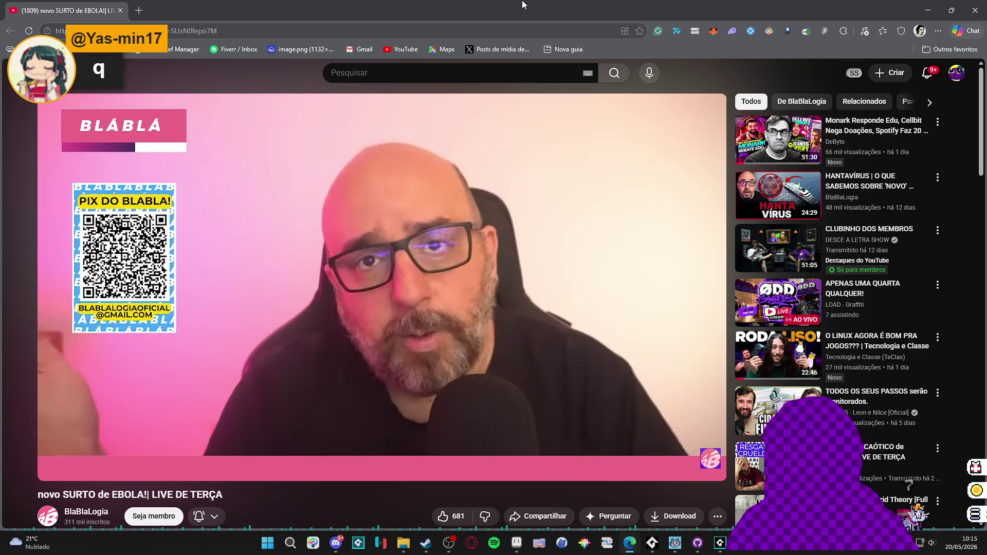
left_click(242, 286)
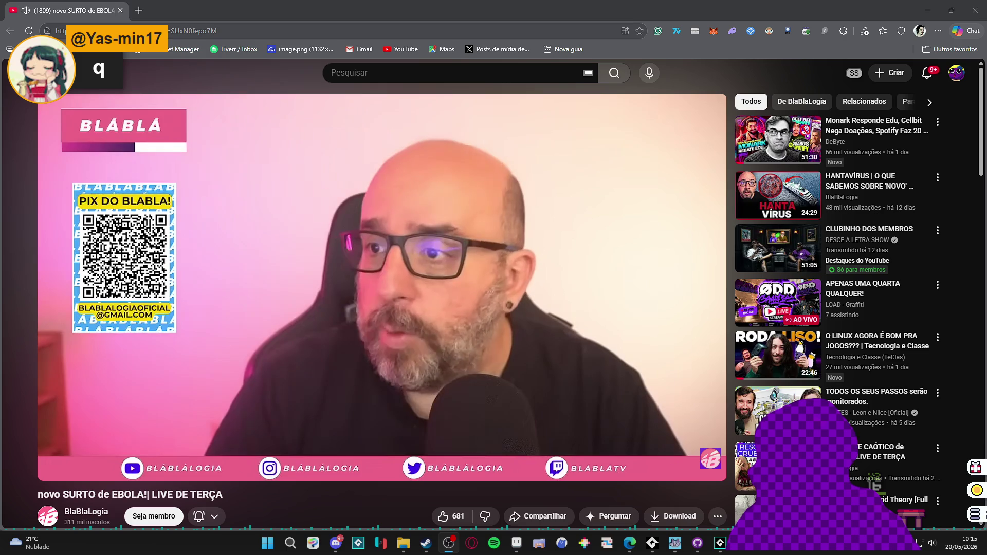
mouse_move(277, 245)
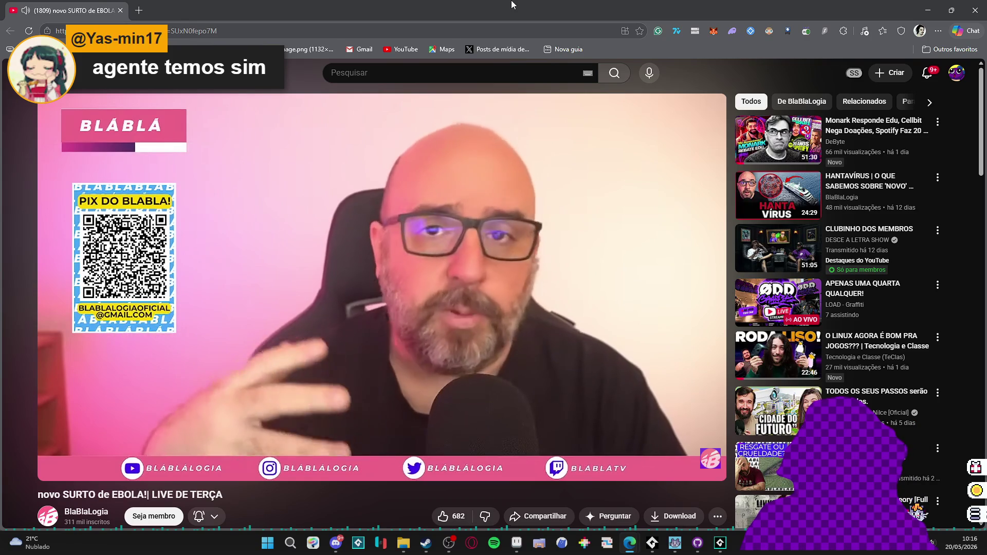
mouse_move(407, 270)
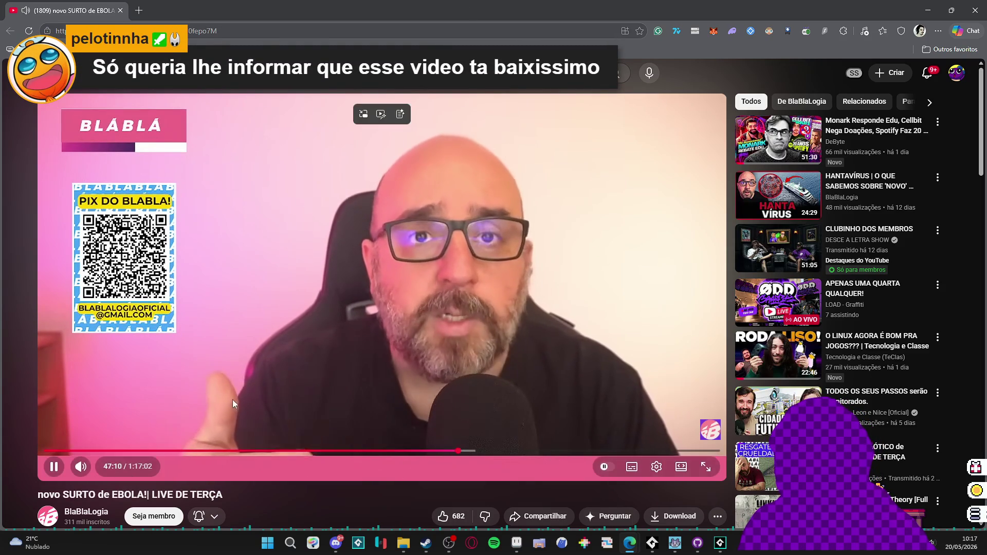
- Pause and resume the replay, then pause it again around 48:35
left_click(392, 406)
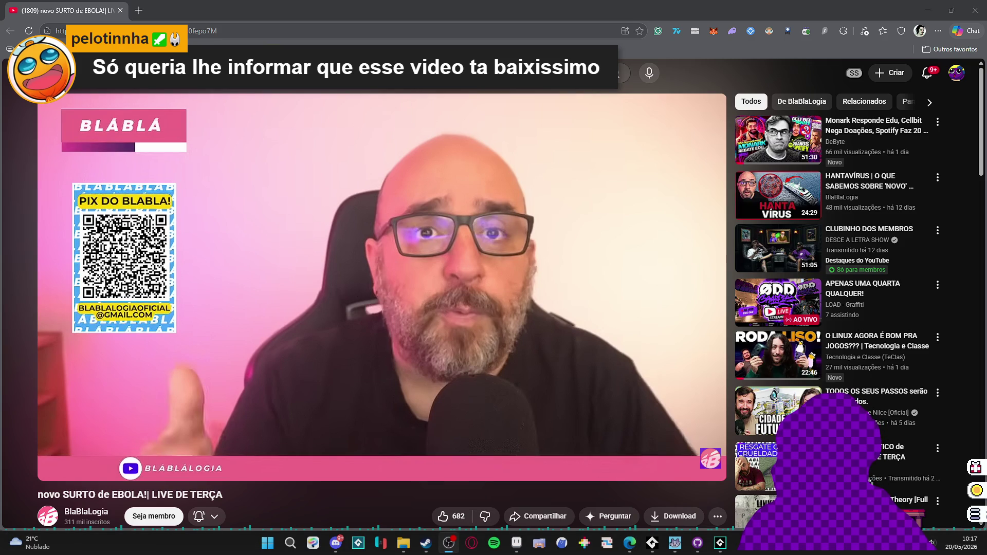
key("space")
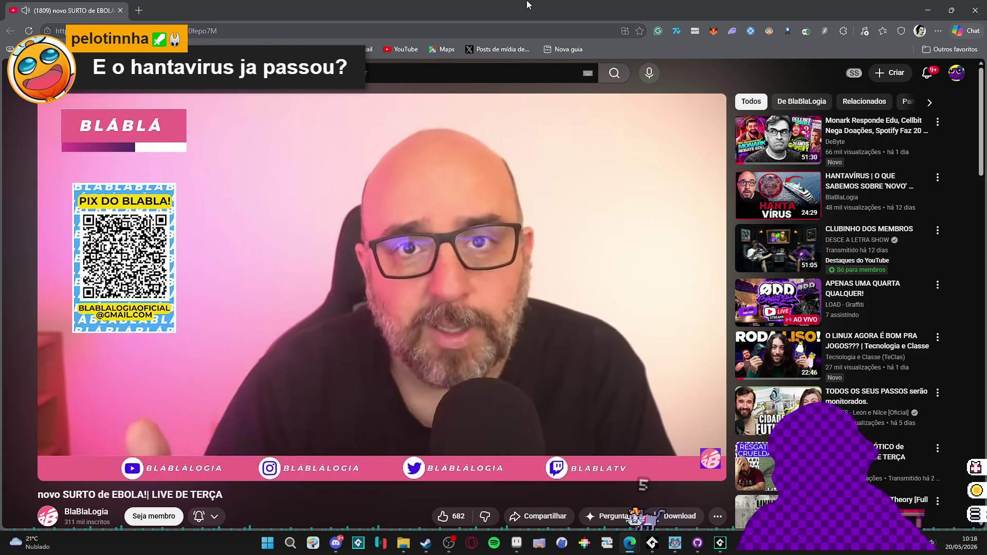
mouse_move(562, 297)
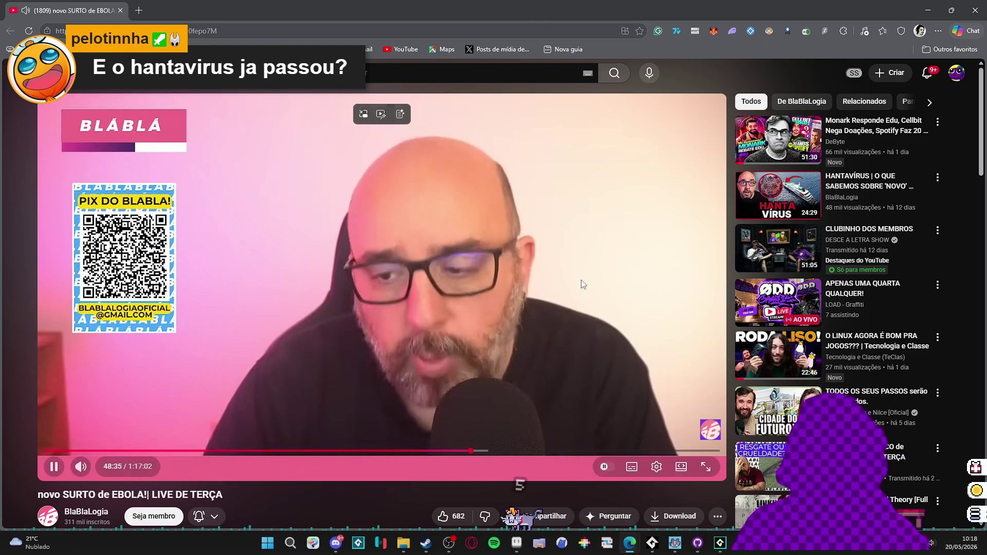
left_click(550, 319)
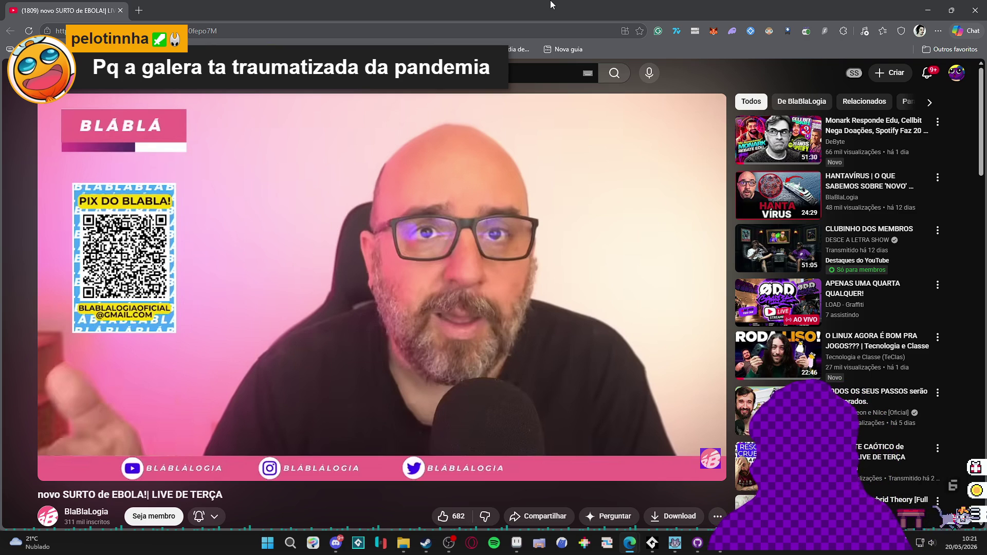
- Play the replay a while longer, pause it, and minimise the browser back to GameMaker
left_click(433, 228)
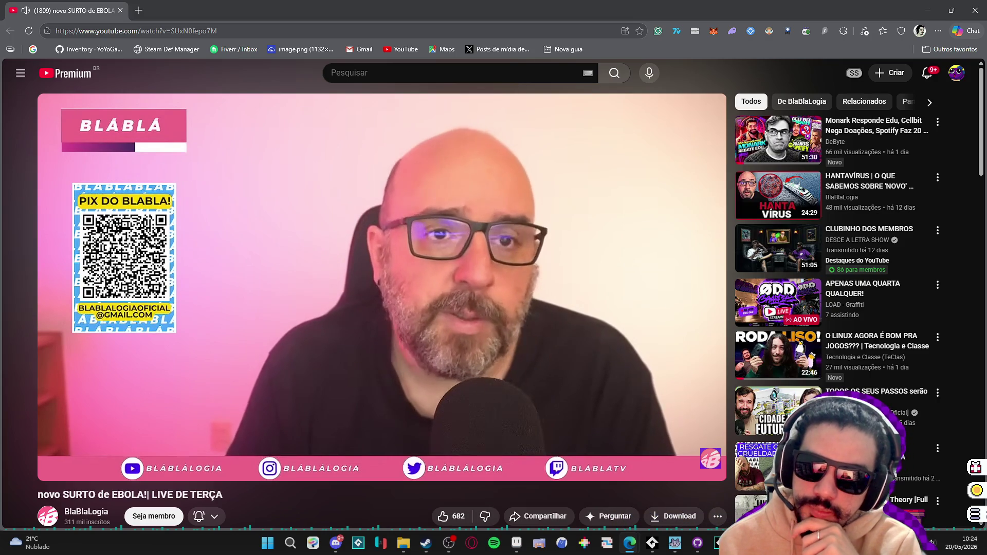
left_click(525, 285)
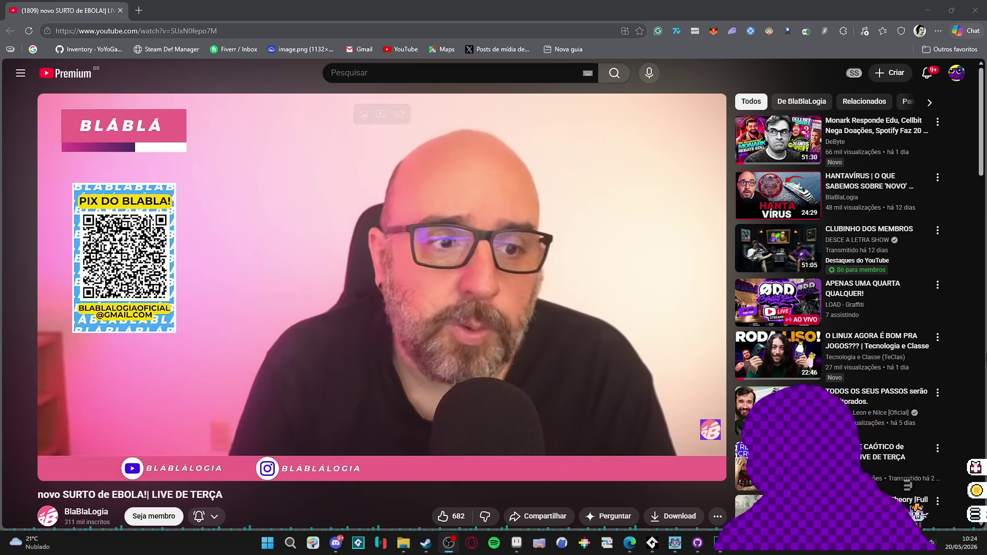
left_click(975, 10)
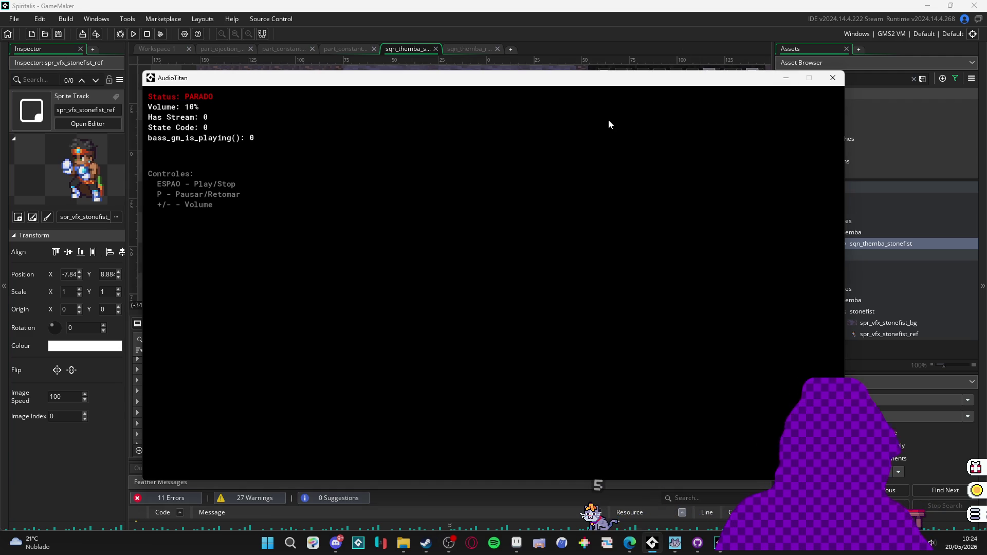
- Start the AudioTitan audio stream and bring the sqn_themba_stonefist sequence editor forward
key("space")
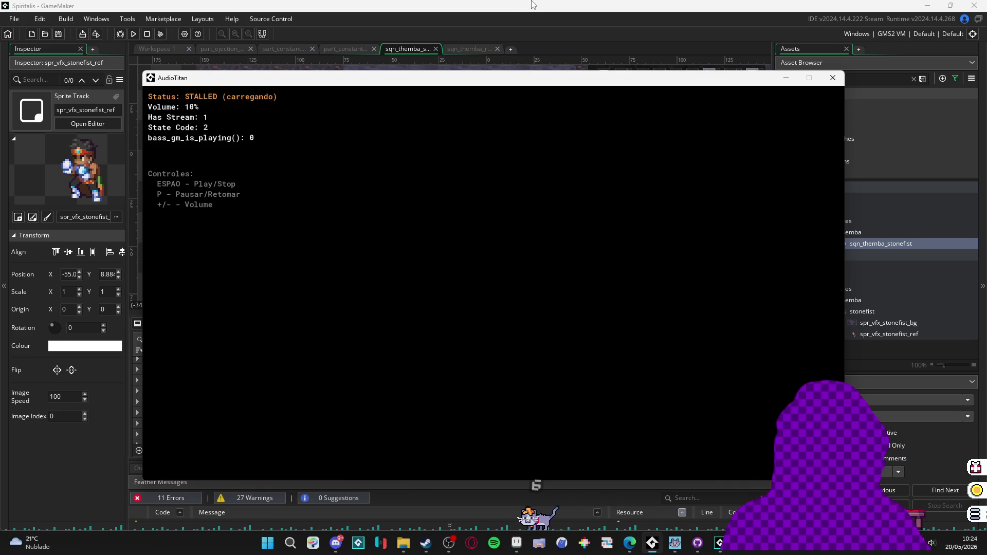
left_click(532, 4)
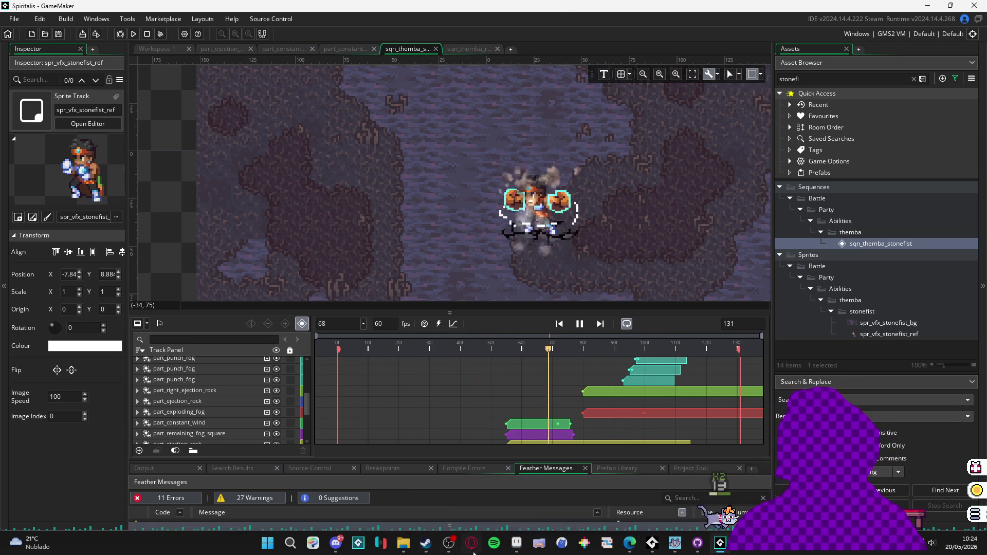
- Switch to Aseprite showing spr_vfx_stonefist_ref.gif
key("alt+Tab")
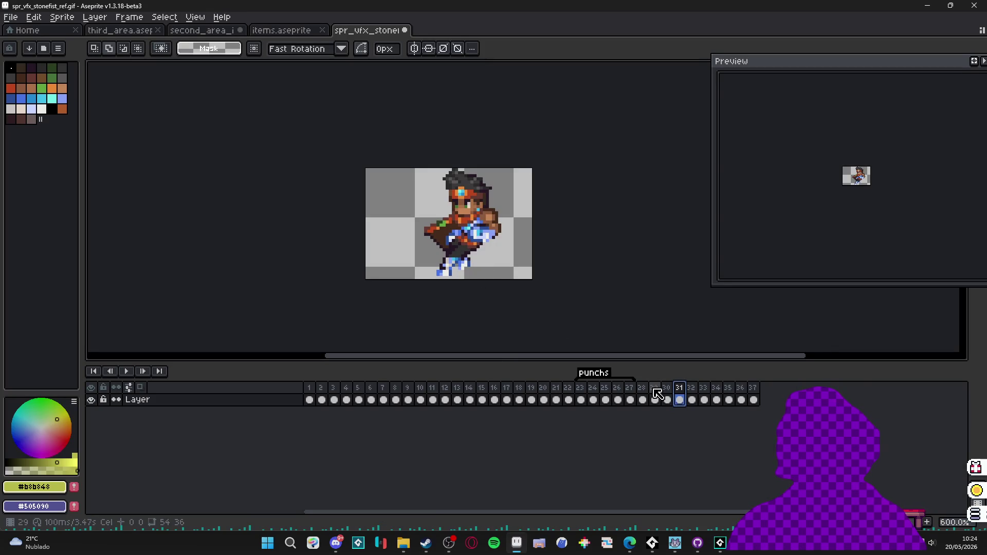
- Step through reference frames 1–3, play the animation, settle on frame 8, then return to GameMaker
left_click(310, 399)
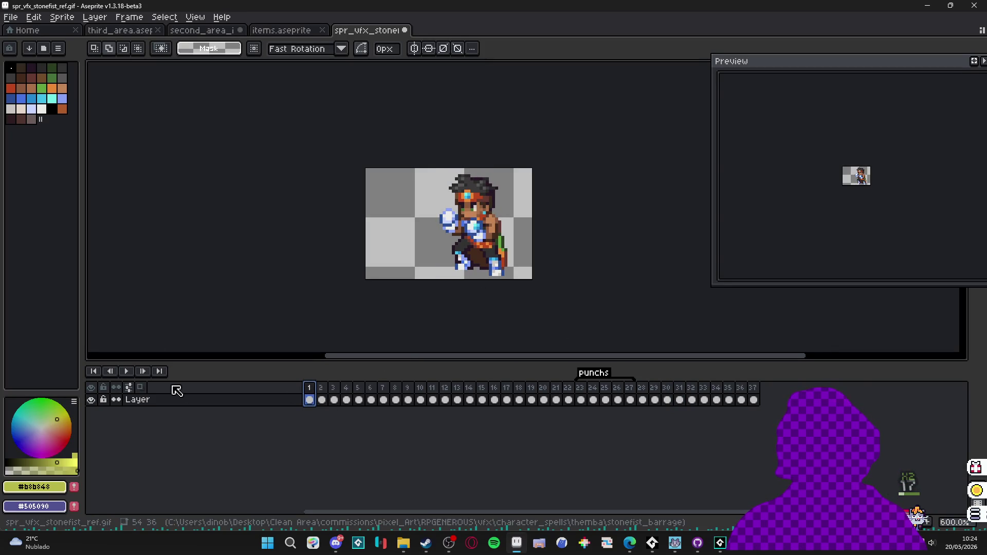
left_click(322, 400)
left_click(334, 400)
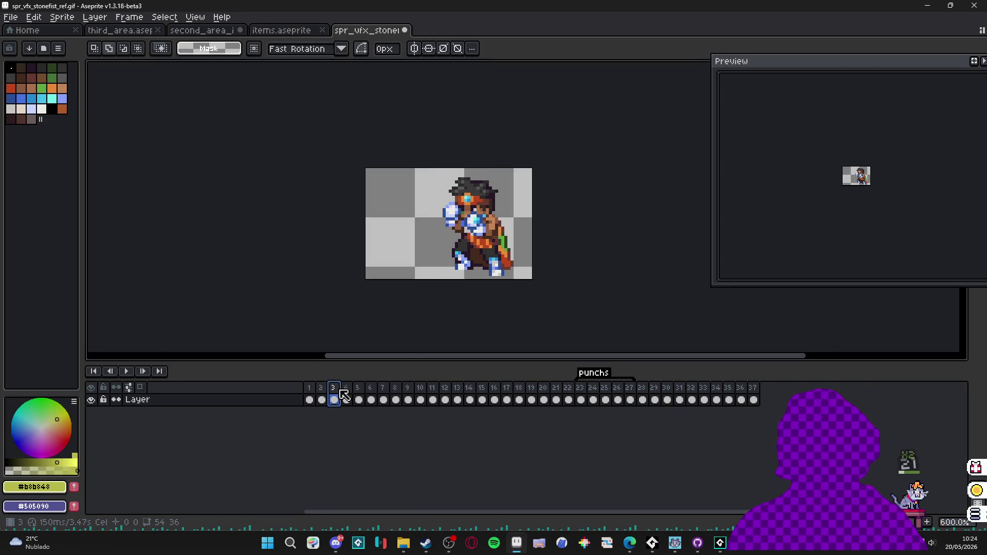
left_click(129, 371)
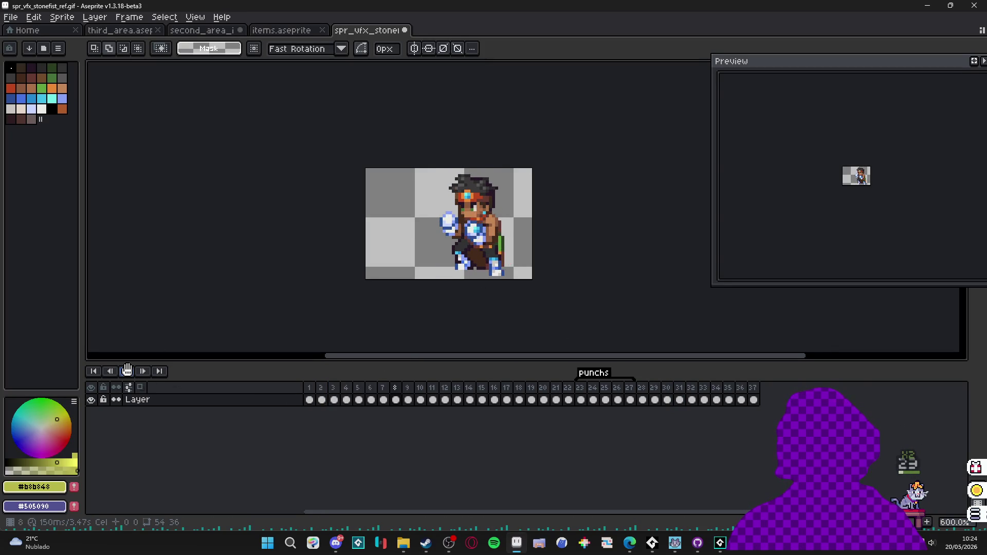
left_click(420, 391)
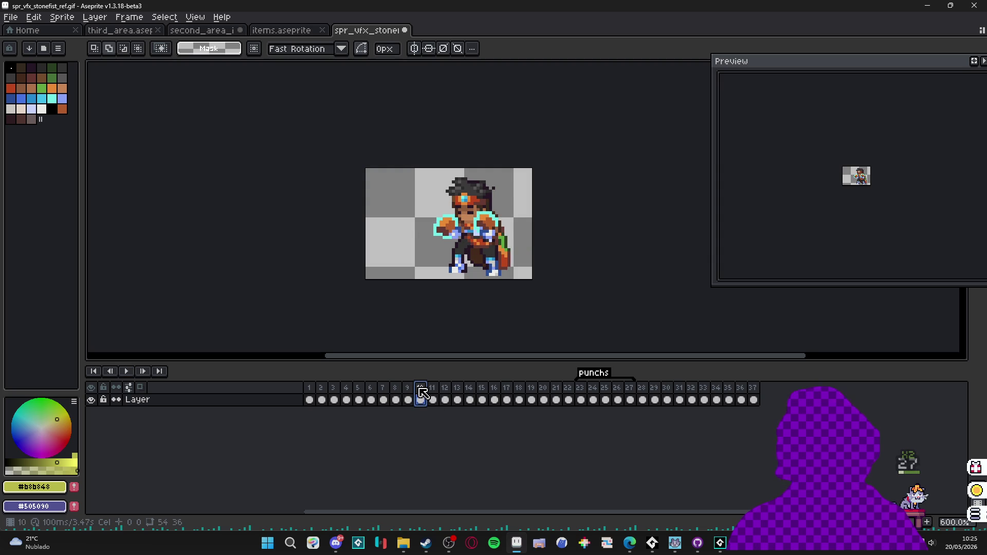
key("Left")
key("Left")
left_click(718, 543)
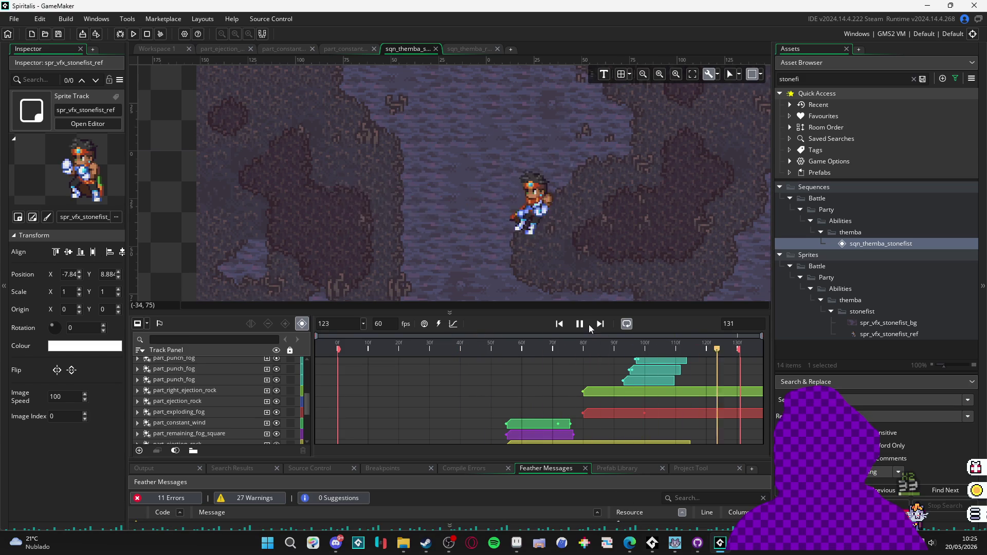
- Stop the stonefist sequence preview and move the playhead back to frame 47
left_click(579, 326)
mouse_move(490, 351)
left_mouse_down()
mouse_move(447, 351)
mouse_move(557, 360)
mouse_move(464, 361)
mouse_move(480, 362)
left_mouse_up()
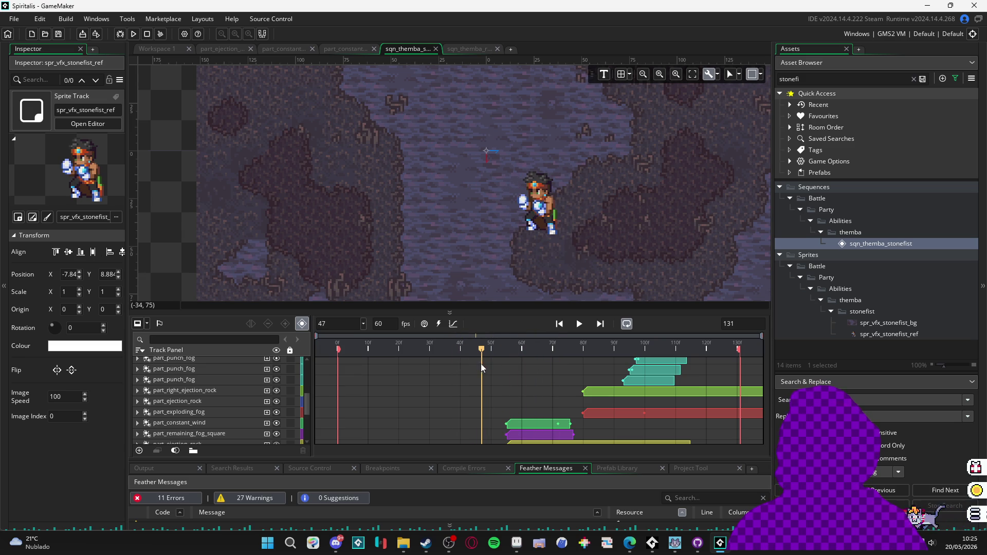
scroll(486, 381, "down", 5)
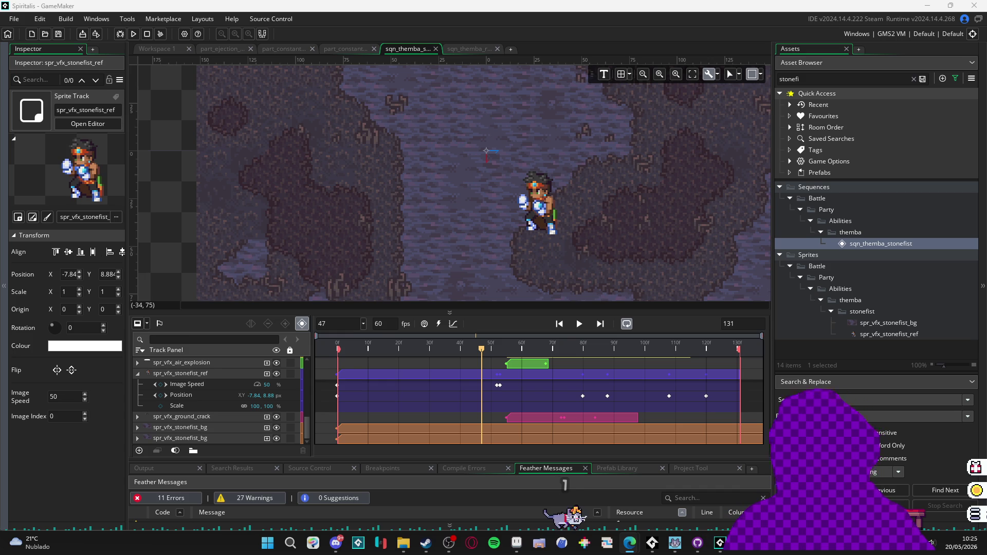
- Nudge the canvas/timeline splitter slightly and lower the system volume to 2
left_click_drag(520, 312, 529, 316)
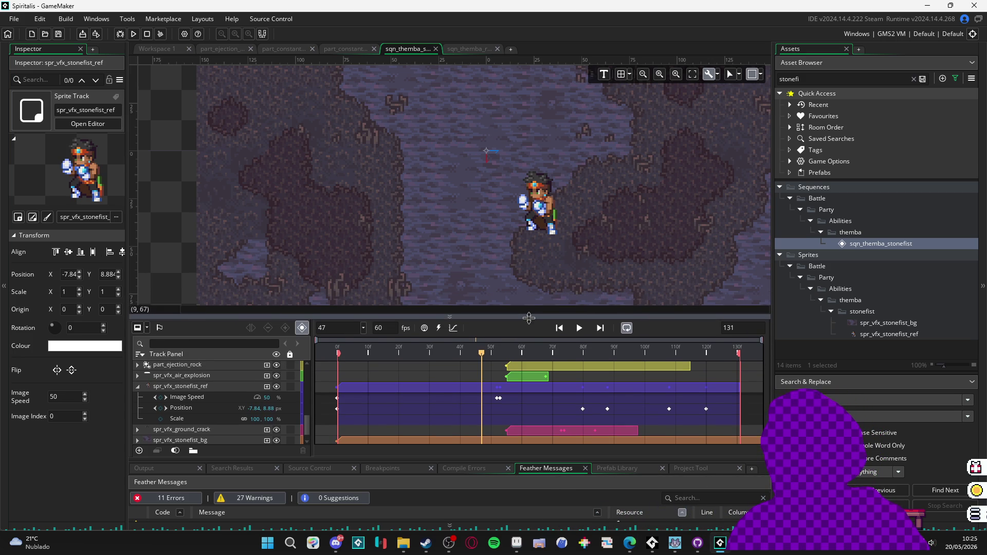
scroll(541, 365, "down", 5)
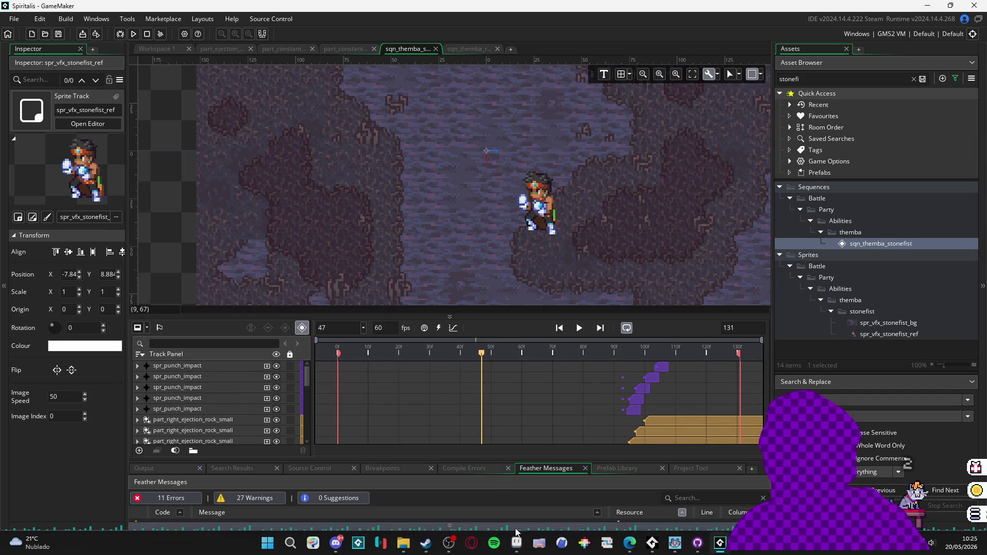
mouse_move(517, 541)
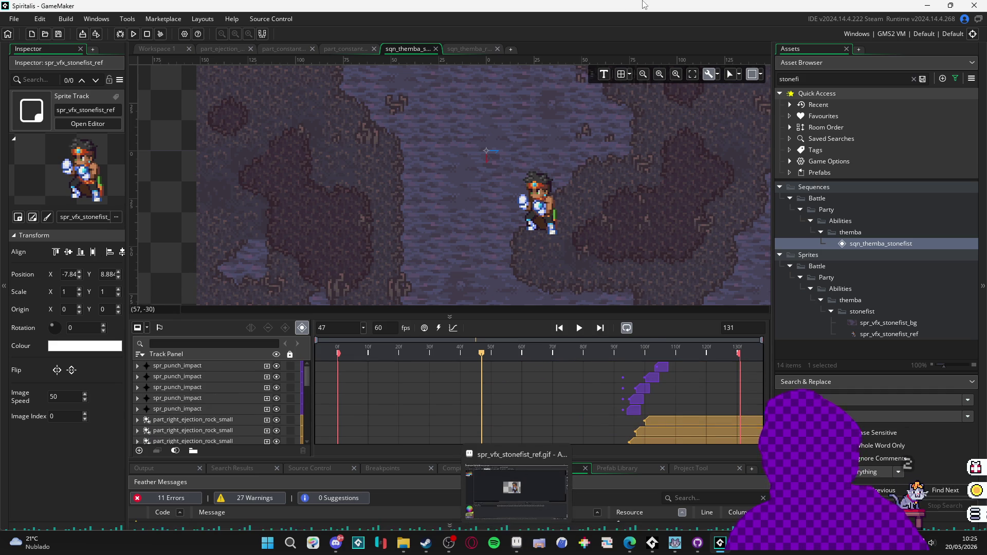
key("XF86AudioLowerVolume")
key("XF86AudioLowerVolume")
key("XF86AudioLowerVolume")
key("XF86AudioLowerVolume")
left_click(449, 543)
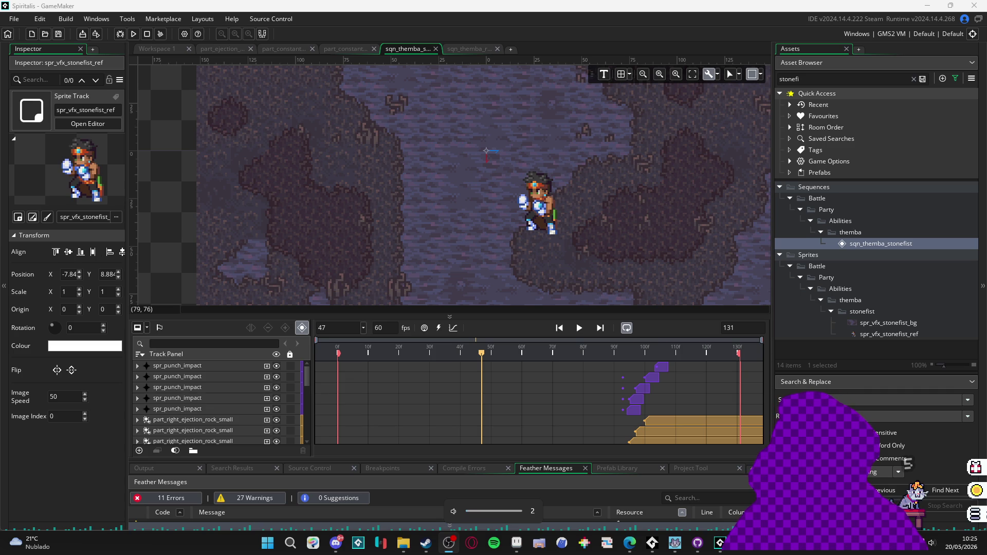
key("alt+Tab")
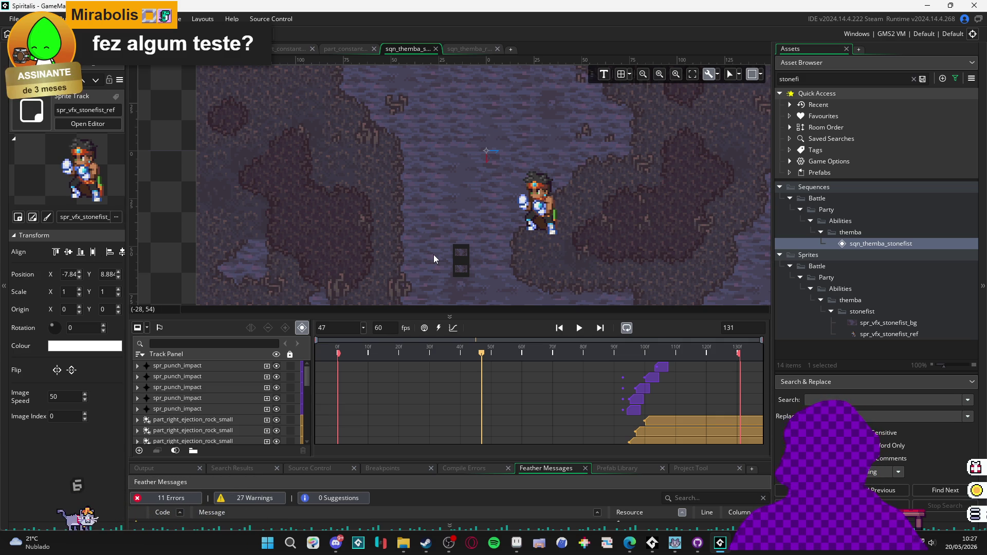
- Expand the spr_vfx_stonefist_ref track, scrub the playhead, then switch to Aseprite's reference gif
left_click(542, 211)
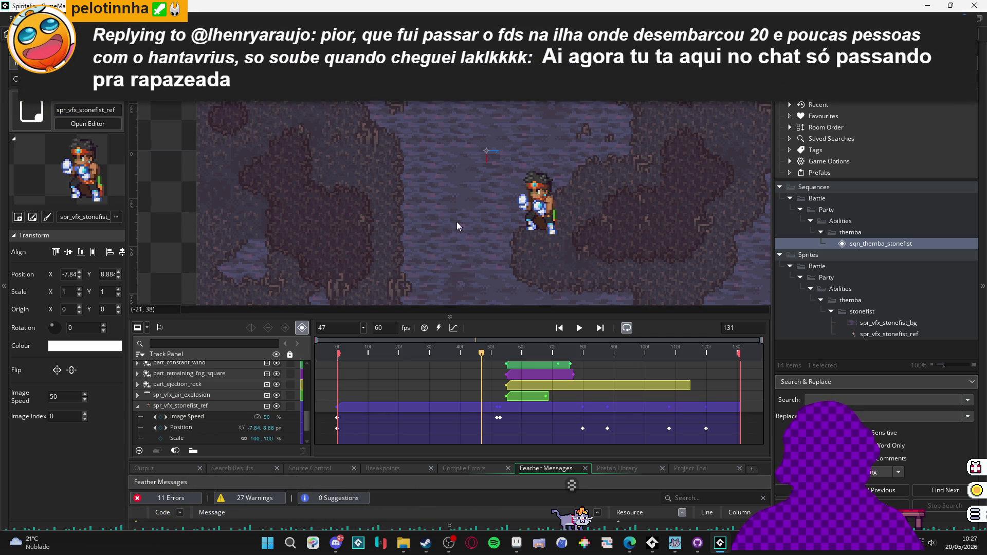
mouse_move(481, 352)
left_mouse_down()
mouse_move(523, 356)
mouse_move(337, 354)
left_mouse_up()
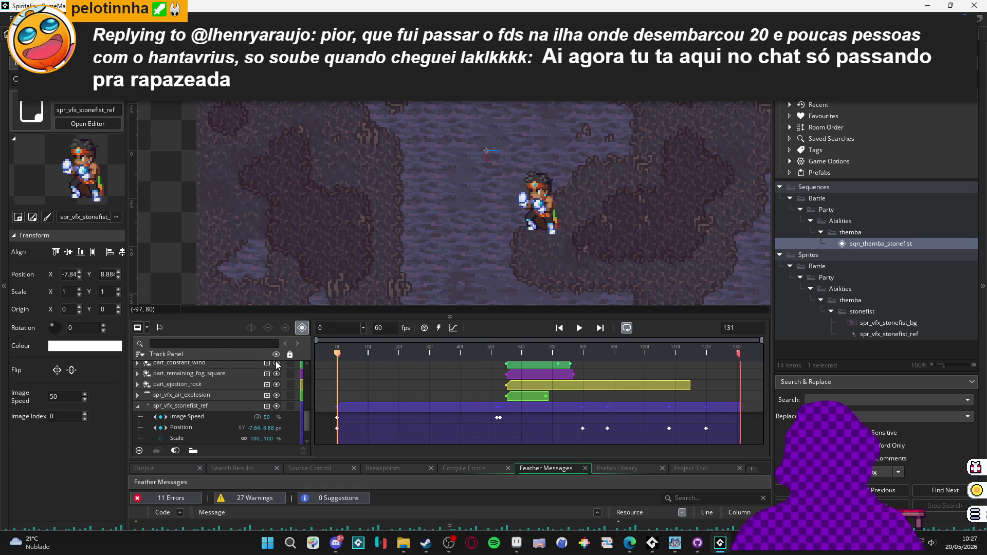
mouse_move(521, 549)
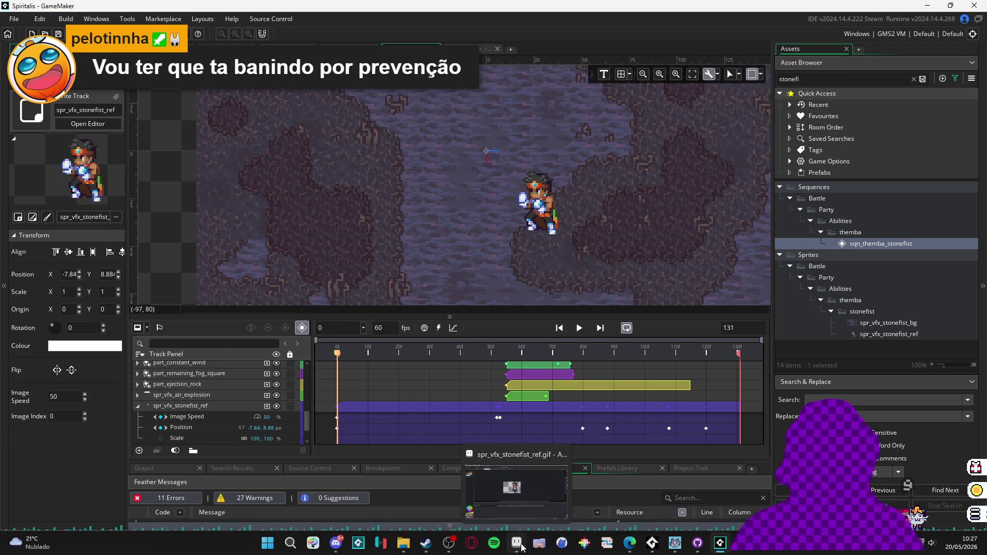
left_click(518, 494)
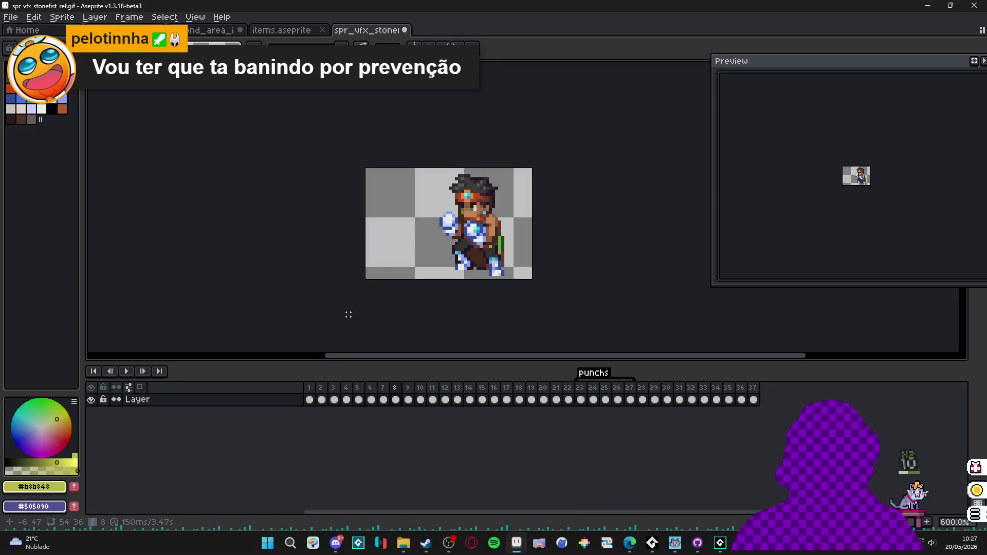
- Inspect frame 1 and the poses around frames 8–11, then select frames 1 through 8
left_click(311, 394)
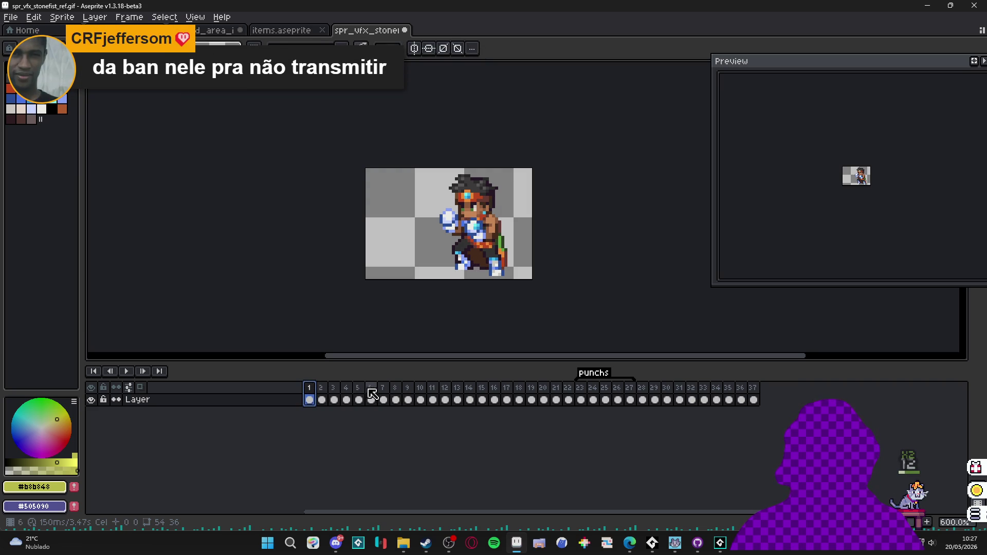
left_click(409, 399)
left_click(420, 395)
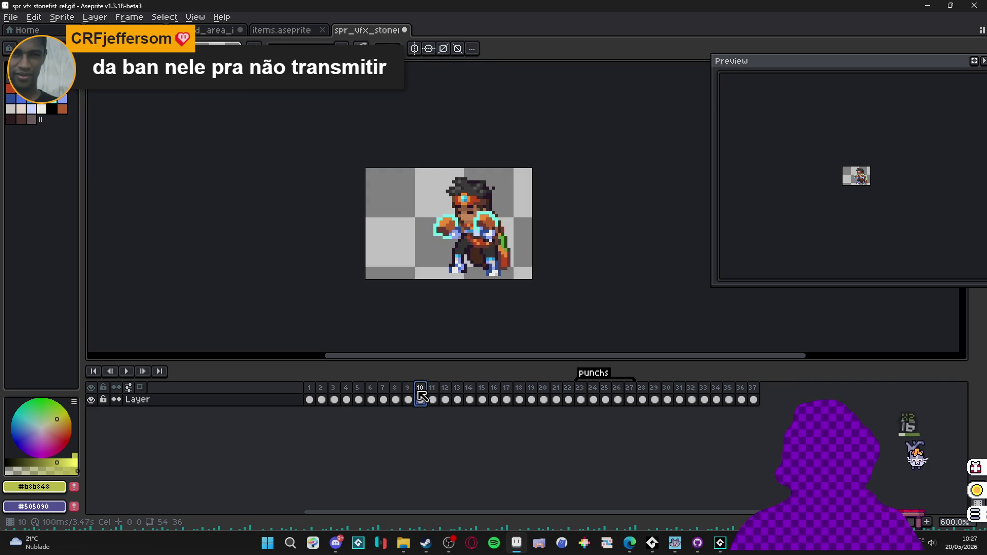
left_click(434, 391)
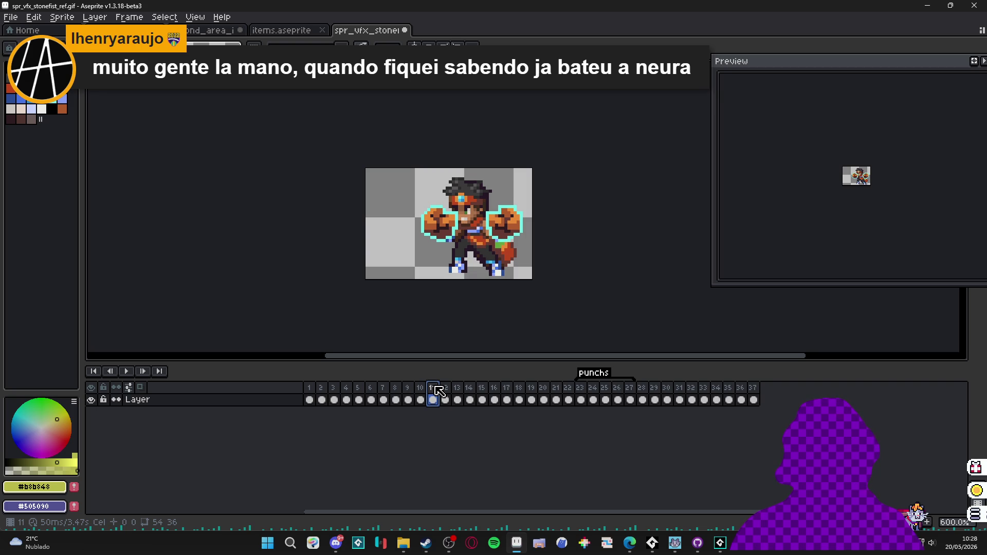
left_click(419, 395)
left_click(410, 396)
left_click(399, 396)
left_click(411, 396)
left_click(402, 395)
left_click_drag(396, 395, 293, 395)
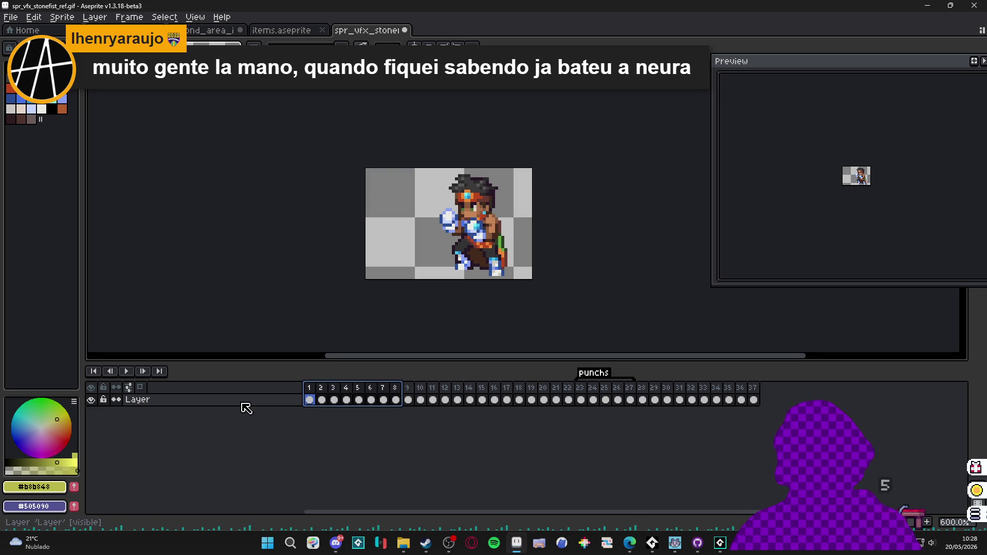
- Delete the first eight frames, leaving 29, and compare the new last frames
key("Delete")
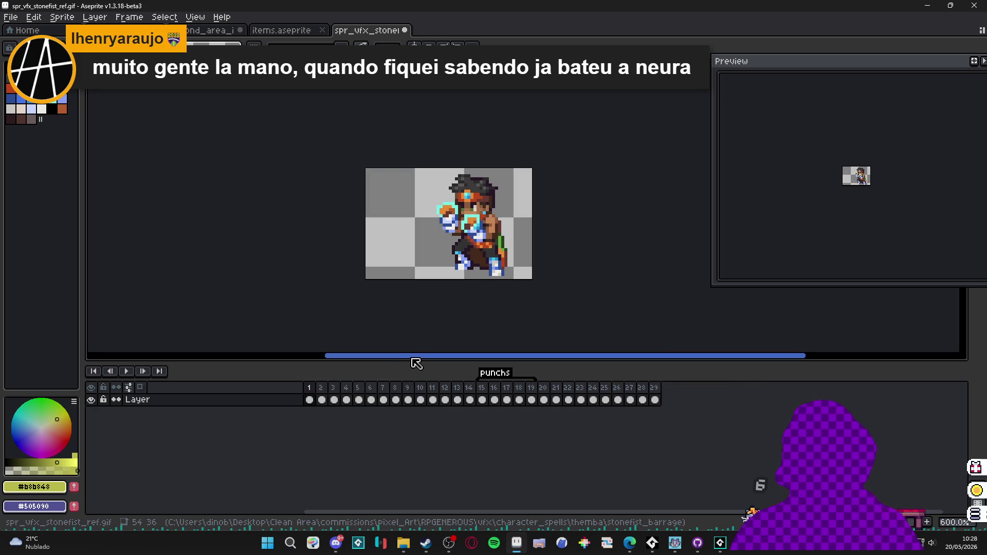
left_click(655, 390)
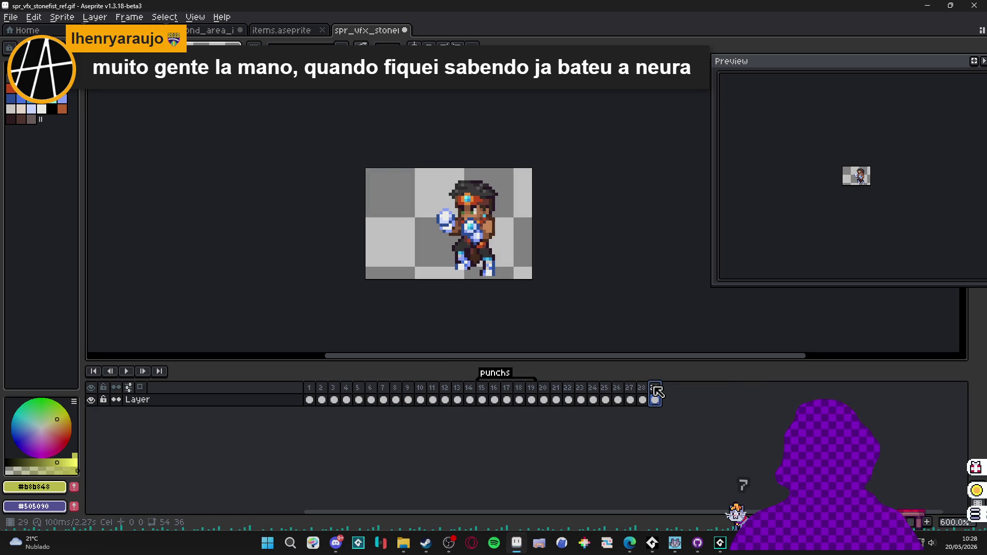
key("Left")
key("Right")
key("Left")
key("Right")
key("Left")
key("Right")
- Keep flipping between frames 28 and 29, then choose File > Save As
key("Left")
key("Right")
key("Left")
key("Right")
key("Left")
key("Right")
key("Left")
key("Right")
key("Left")
key("Right")
key("Left")
key("Right")
key("Left")
key("Right")
key("Left")
key("Right")
key("Left")
key("Right")
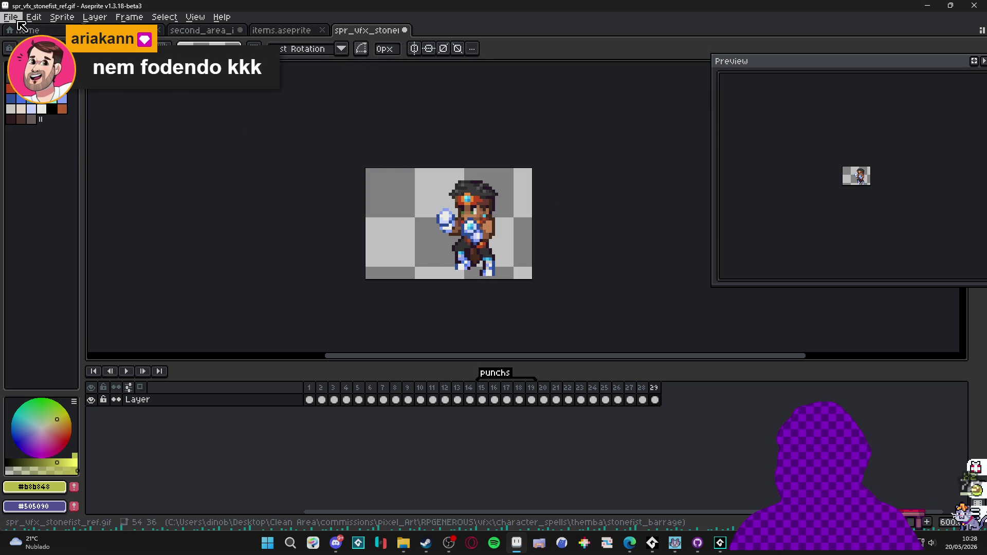
left_click(19, 22)
left_click(46, 95)
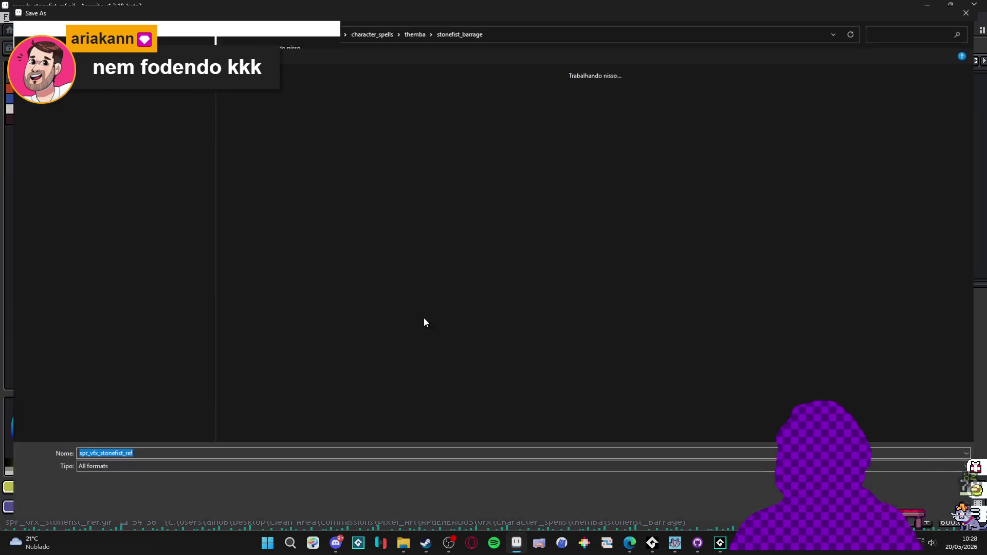
- Overwrite spr_vfx_stonefist_ref.gif in gif format with the trimmed animation, then switch to File Explorer
left_click(107, 472)
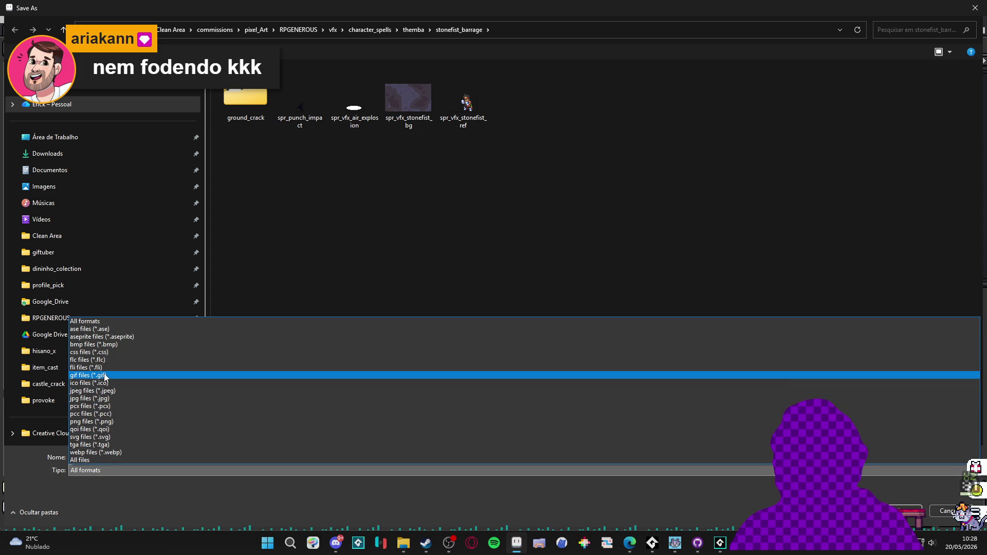
left_click(105, 376)
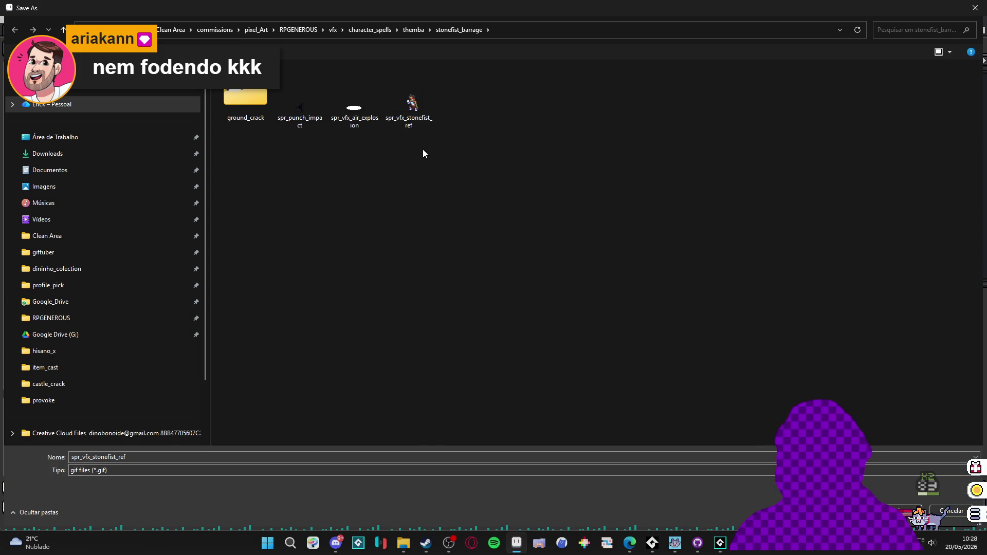
left_click(415, 123)
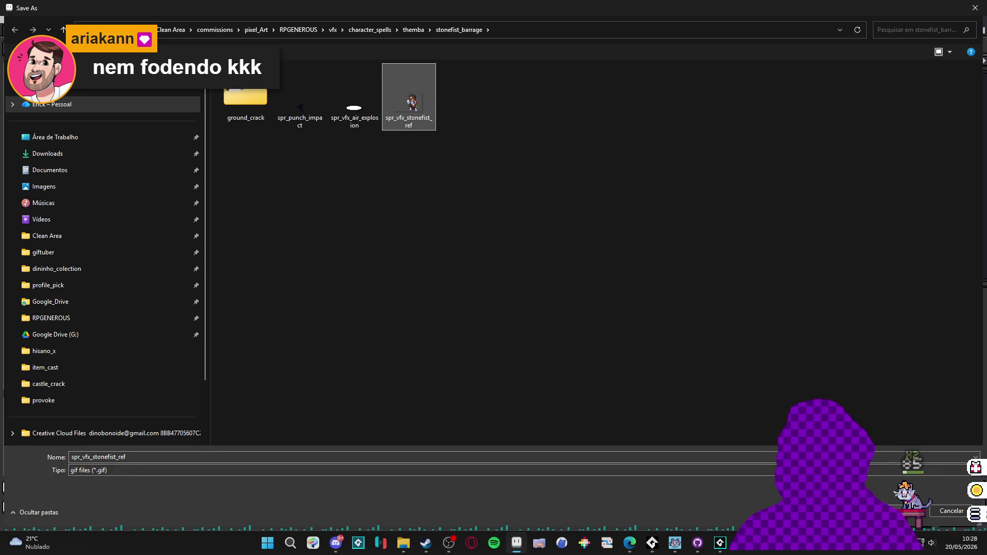
key("Return")
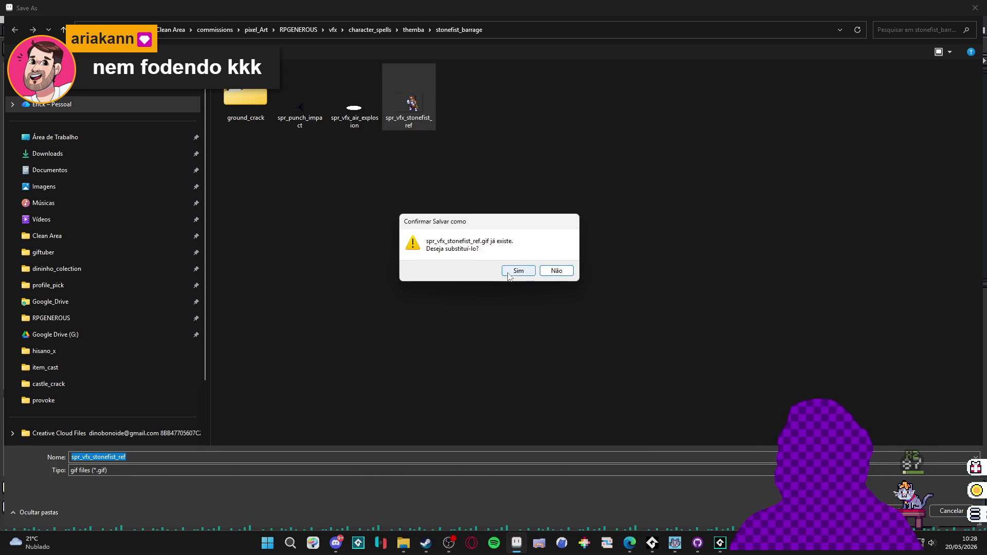
left_click(508, 271)
left_click(403, 542)
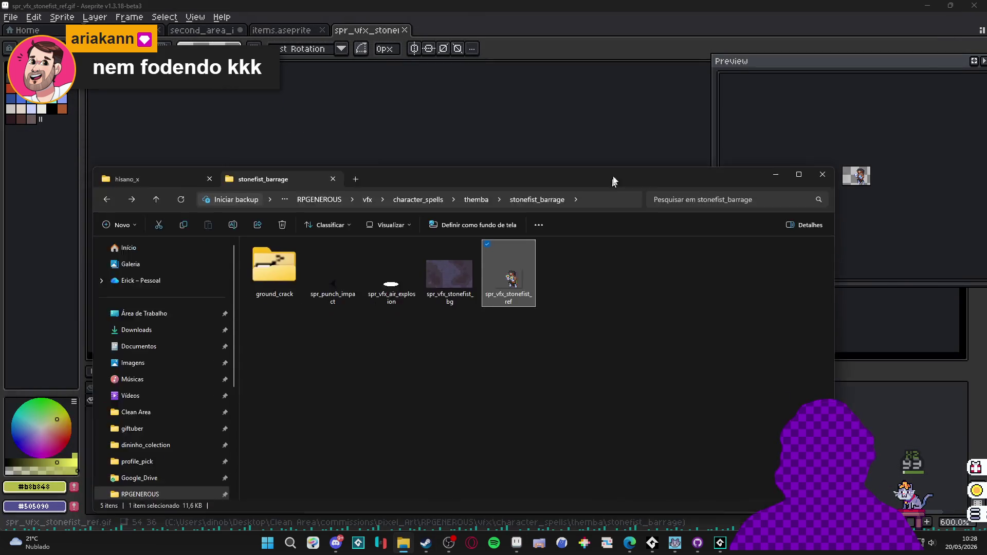
- Maximize Explorer, preview the saved 54 x 36 gif, close it and return to Aseprite
double_click(615, 180)
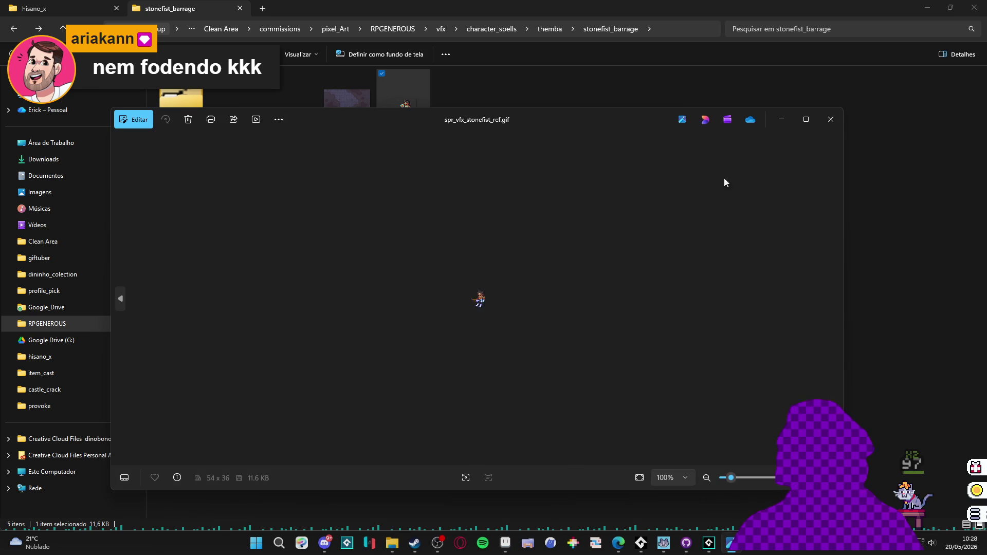
left_click(830, 119)
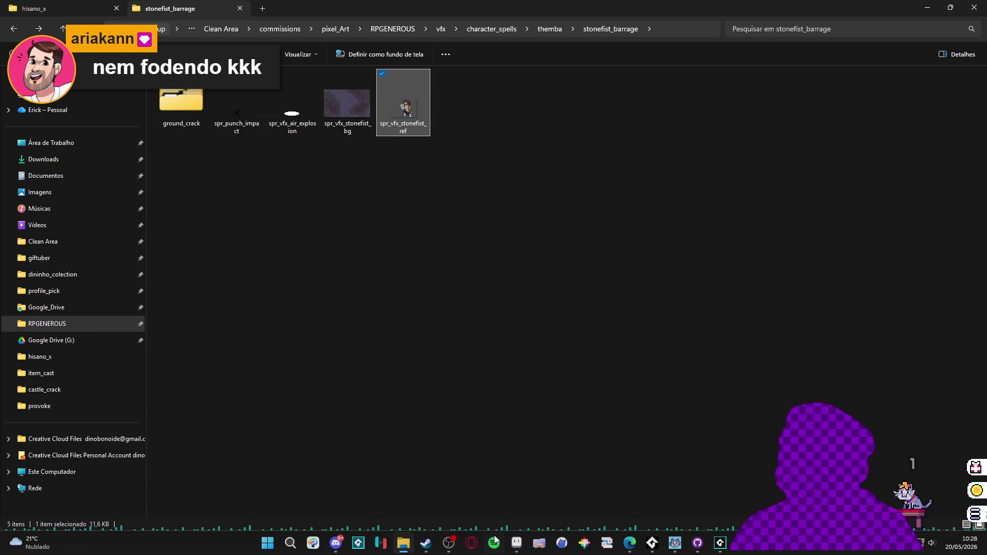
left_click(516, 542)
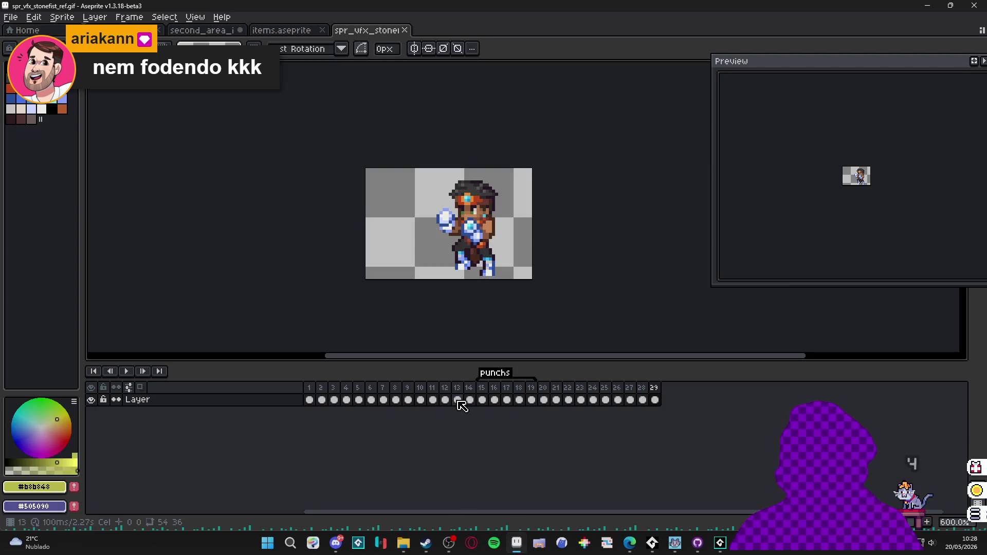
- Start an animation export with spr_vfx_stonefist_ref in stonefist_barrage as the output file
key("ctrl+alt+shift+s")
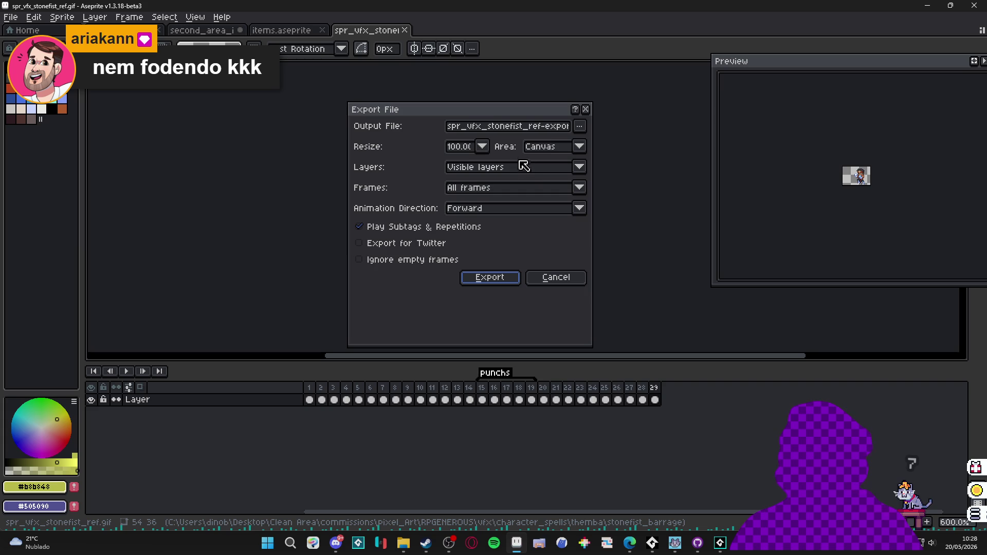
left_click(580, 127)
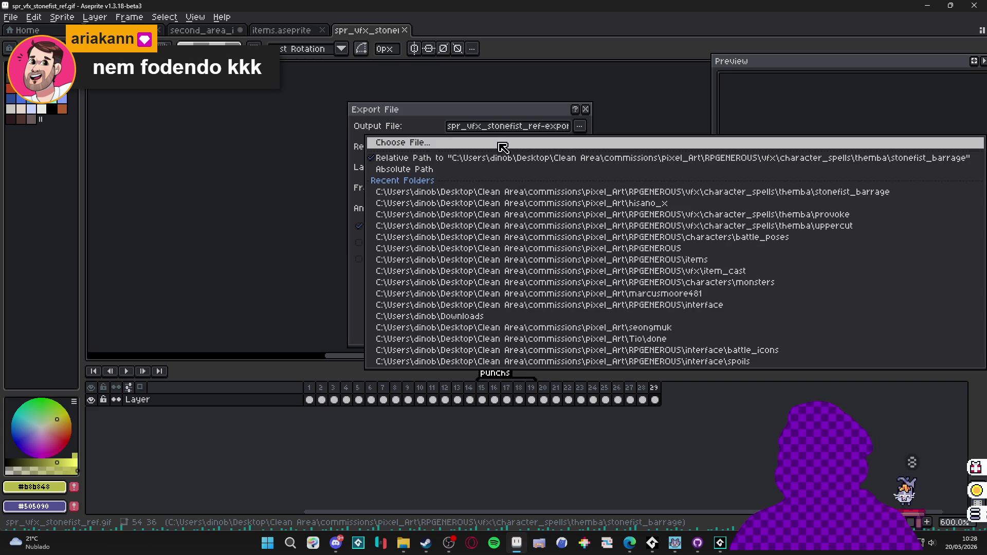
left_click(561, 143)
double_click(465, 103)
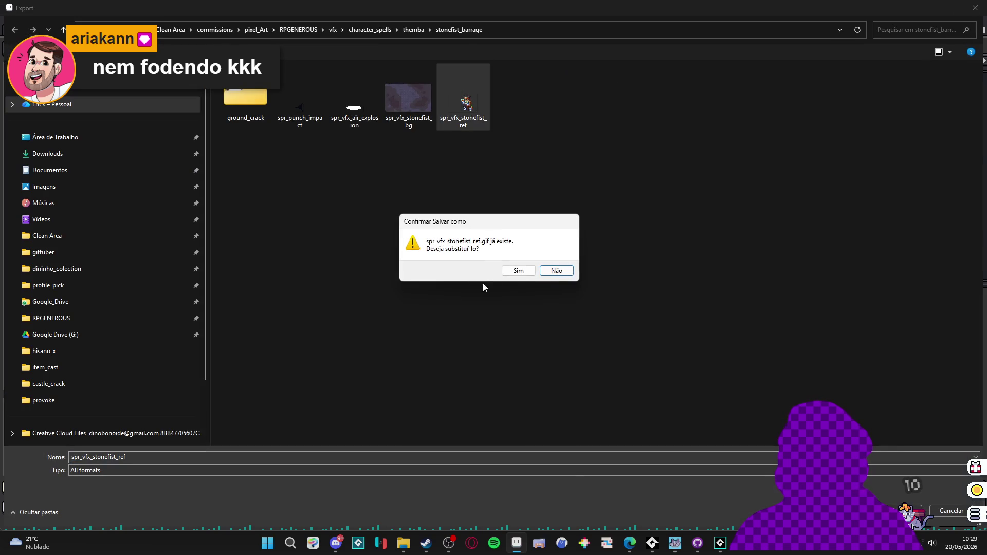
left_click(516, 268)
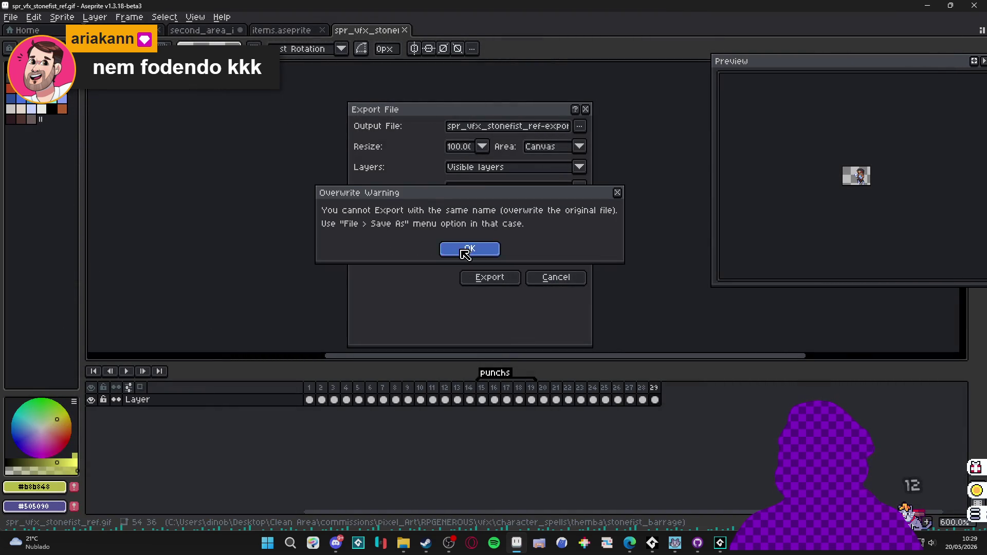
left_click(465, 249)
- Rename the output to spr_vfx_stonefist_ref_2.gif, export it, and preview it from Explorer
left_click(141, 455)
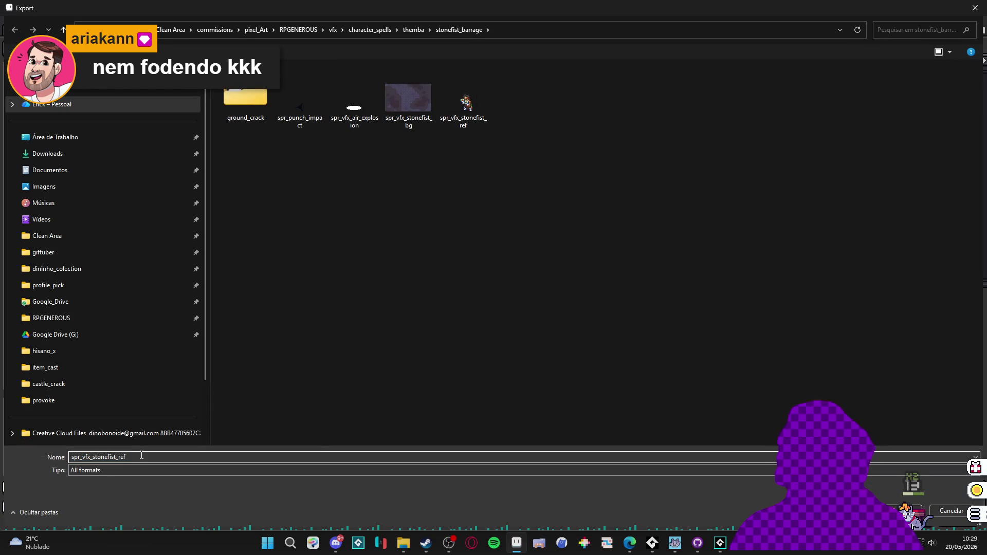
type("_2.gif")
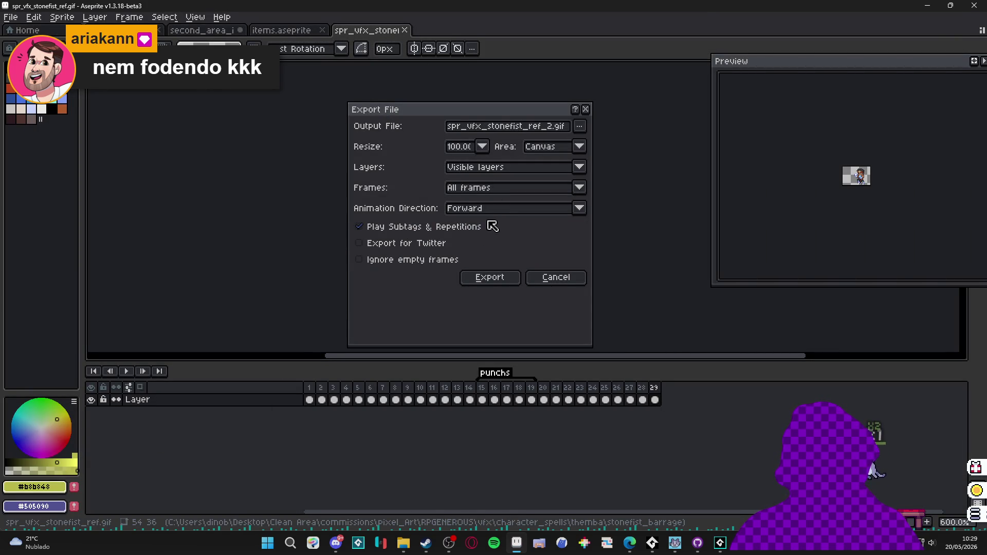
left_click(497, 281)
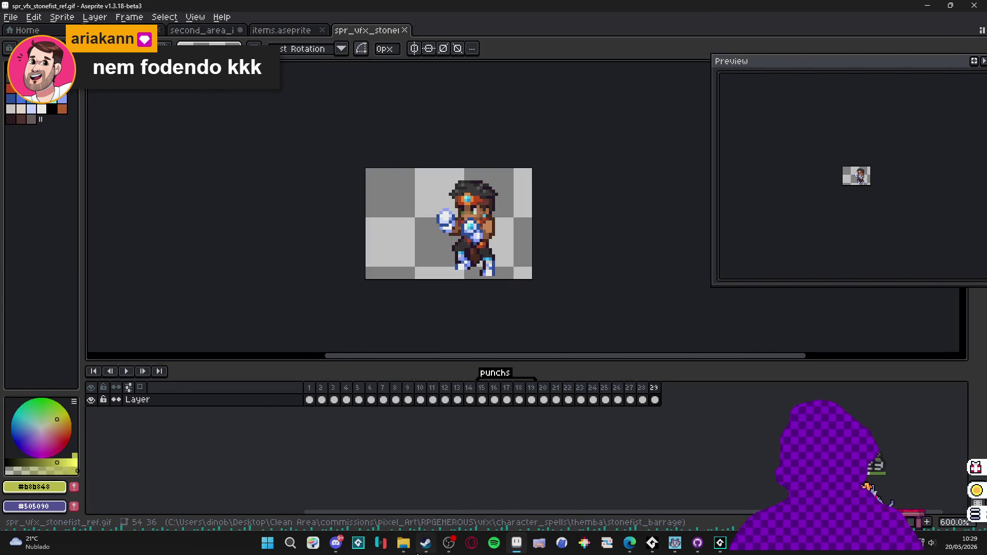
left_click(403, 543)
double_click(466, 114)
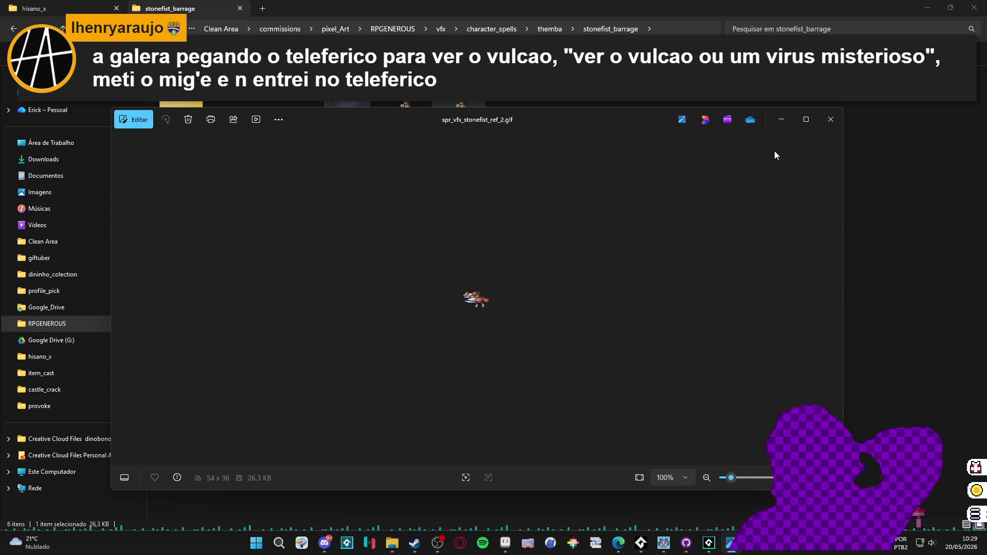
- Close the image viewer and return to Aseprite showing the 29-frame reference gif
left_click(821, 128)
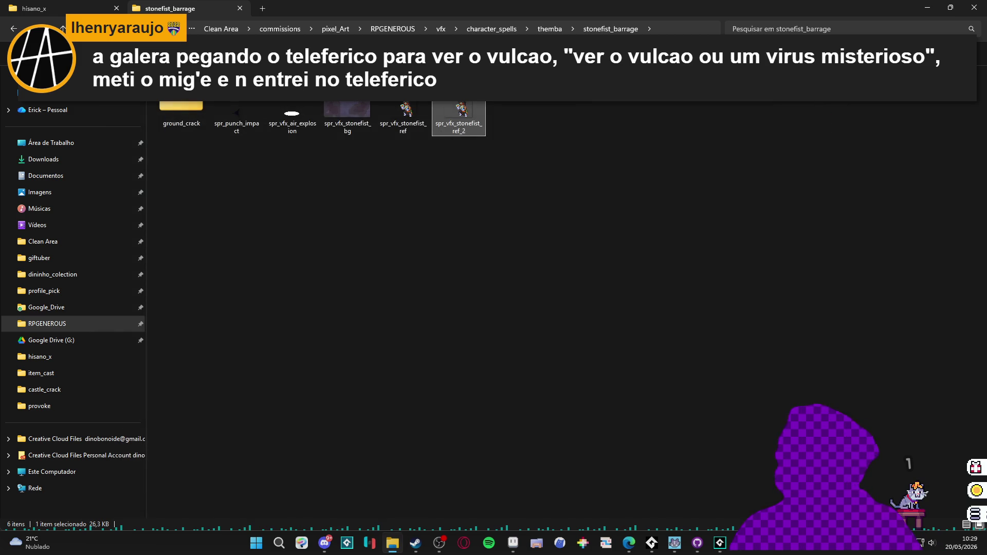
key("alt+Tab")
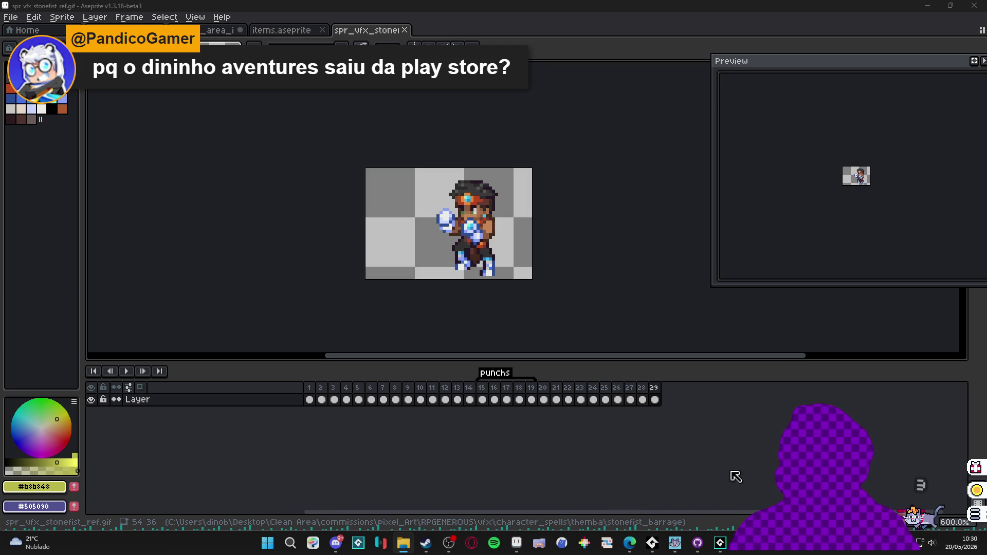
- Bring GameMaker to the front and open the spr_vfx_stonefist_ref sprite editor
left_click(722, 542)
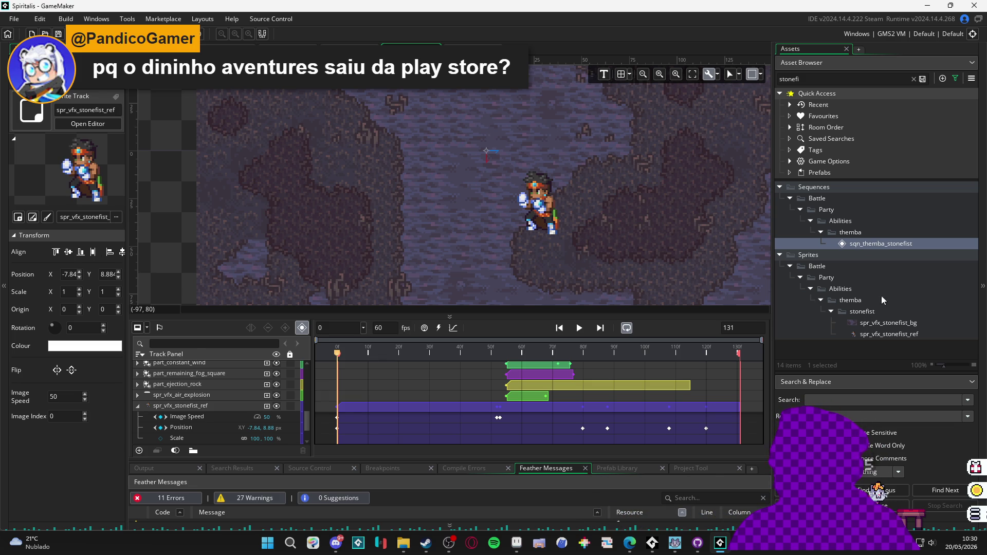
double_click(895, 332)
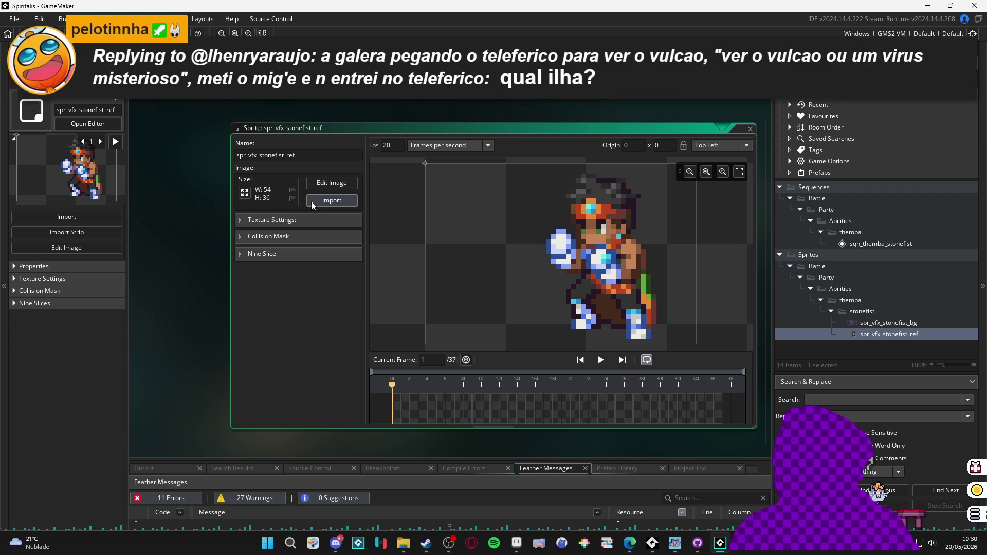
- Import spr_themba_provoke_v2 into the sprite and play the imported animation
left_click(356, 205)
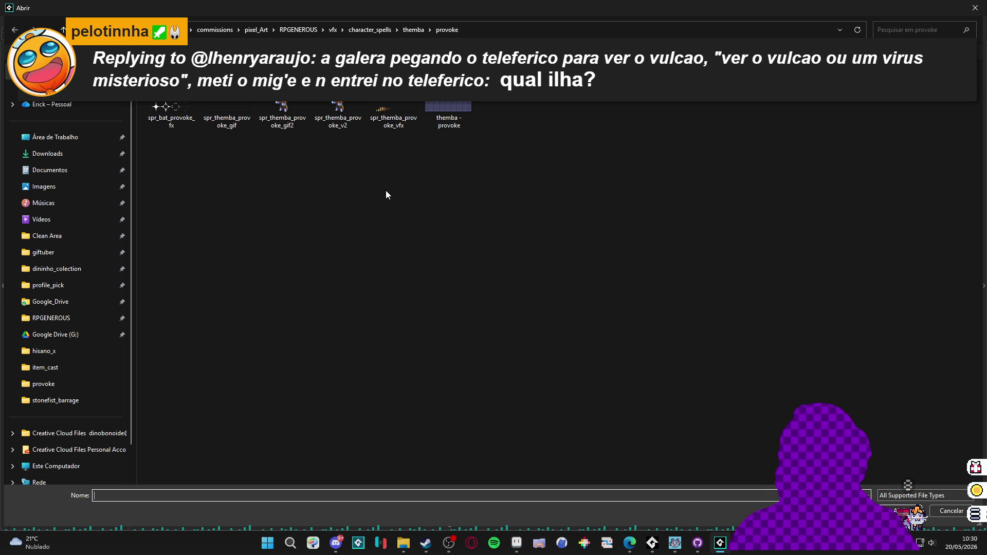
left_click(226, 126)
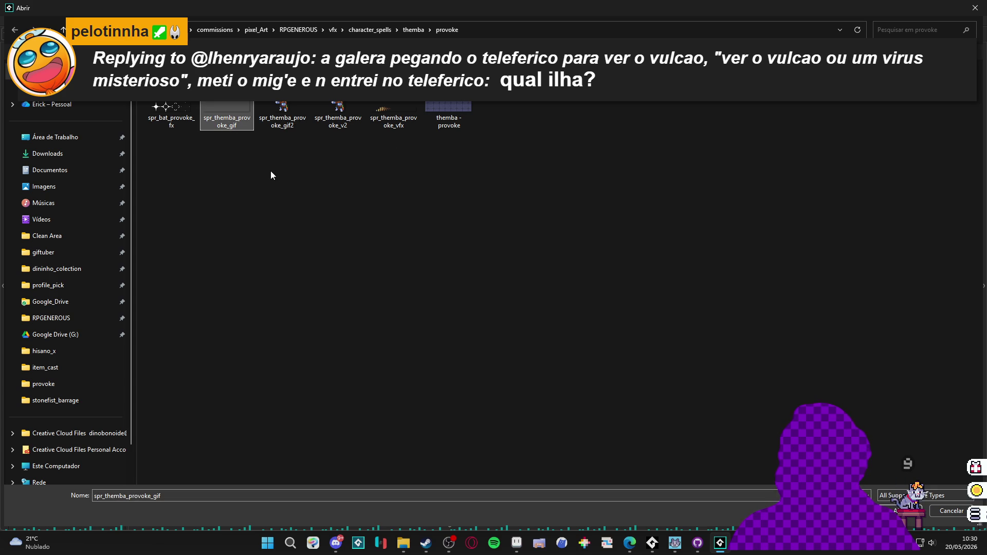
double_click(335, 114)
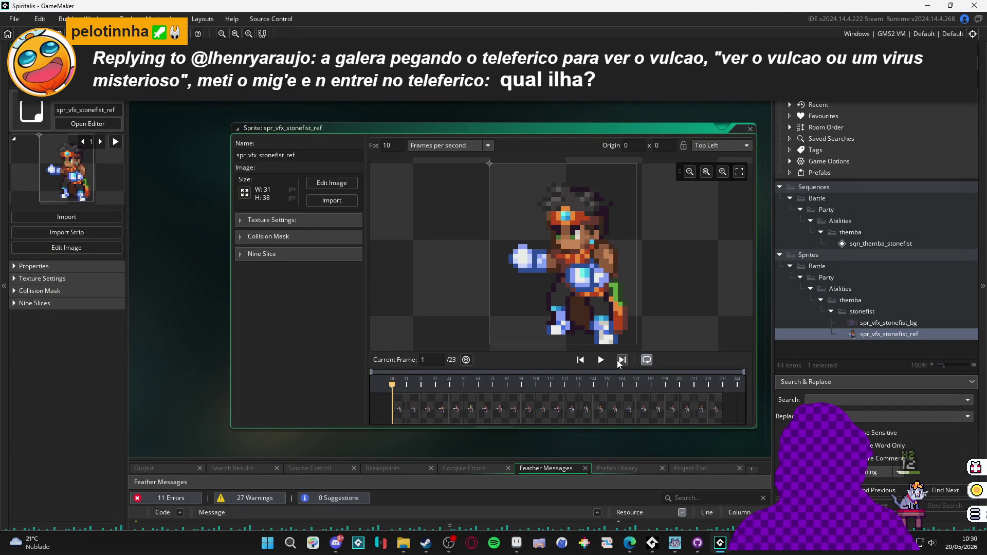
left_click(601, 359)
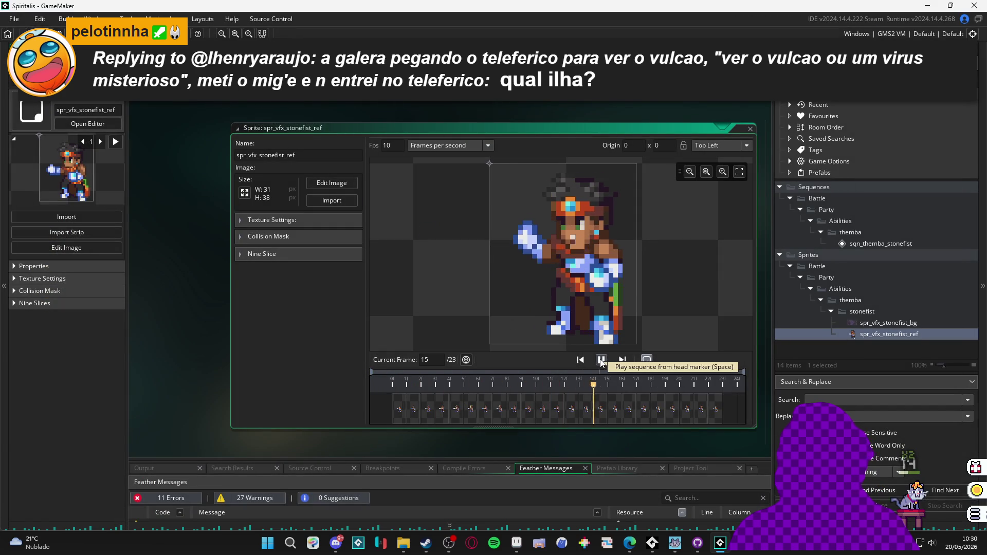
- Re-import the sprite from the stonefist_barrage folder using spr_vfx_stonefist_ref_2
left_click(329, 201)
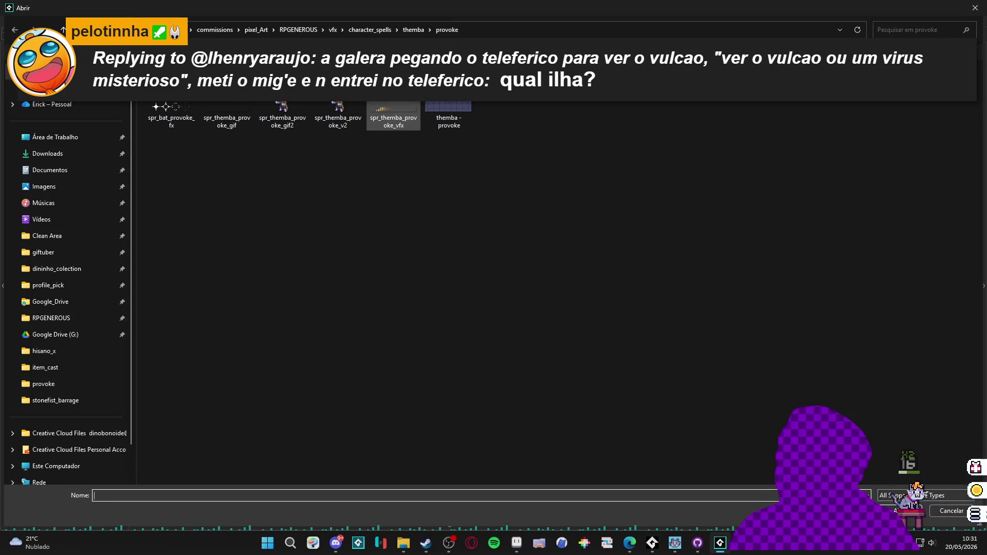
left_click(413, 30)
left_click(214, 136)
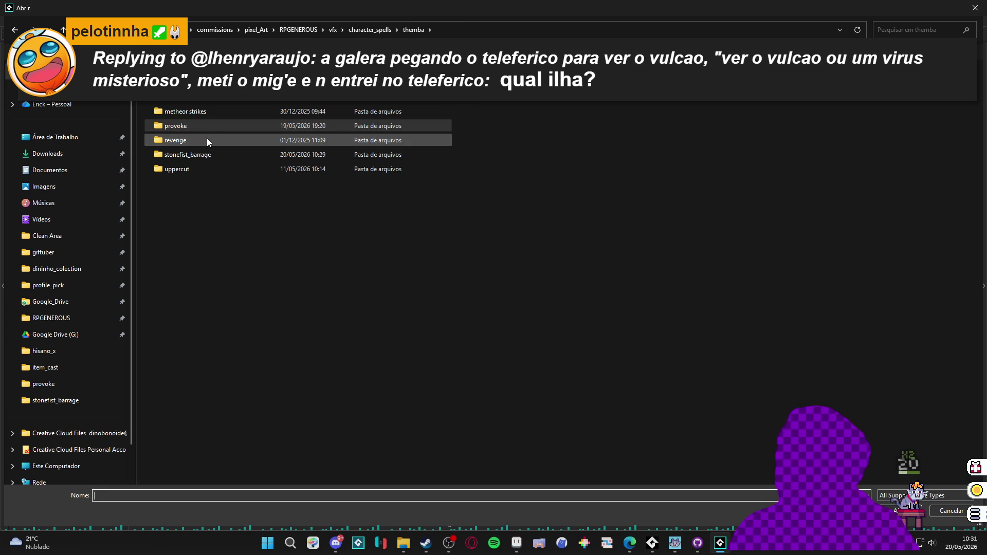
double_click(198, 155)
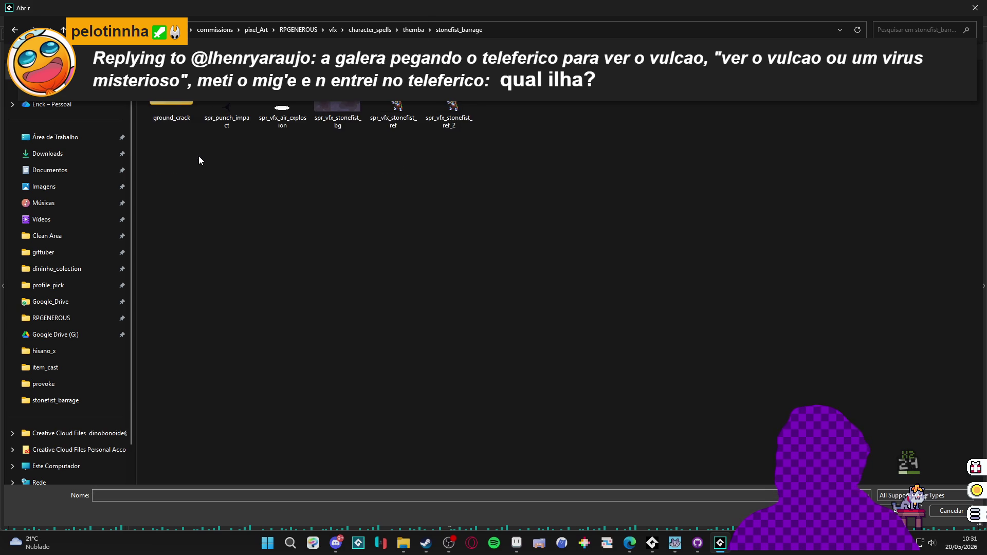
double_click(439, 109)
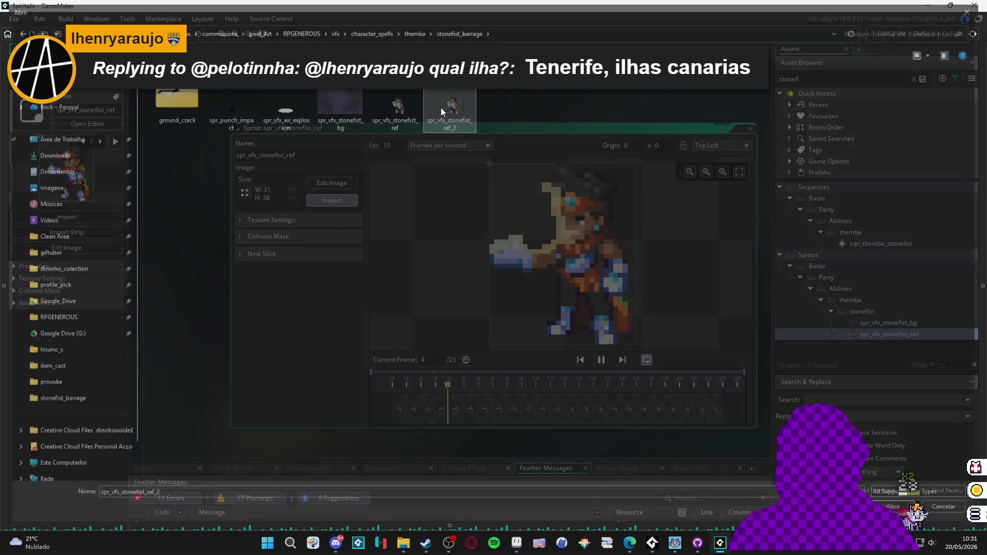
- Raise spr_vfx_stonefist_ref's playback from 6 to 15, 20, then 25 fps, previewing each speed
left_click(600, 360)
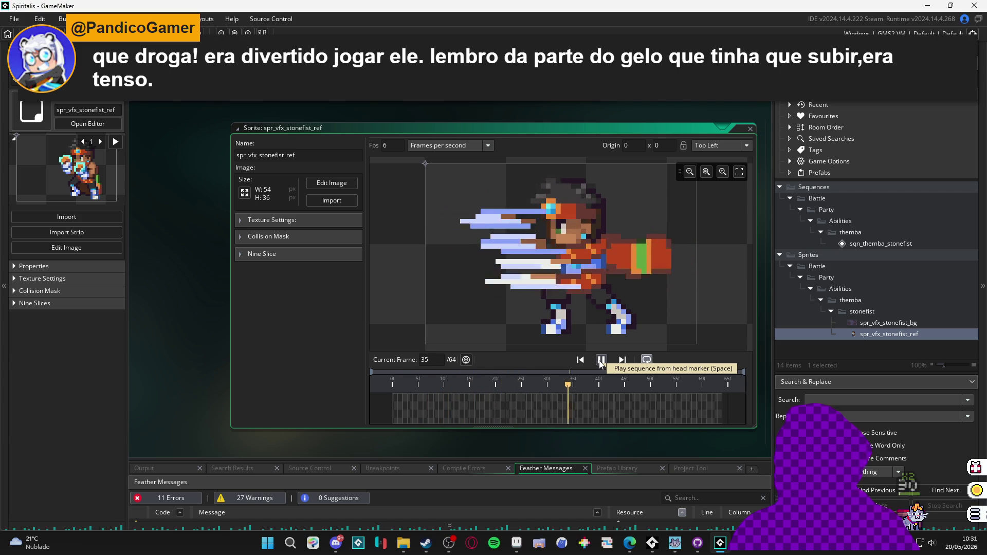
left_click(600, 361)
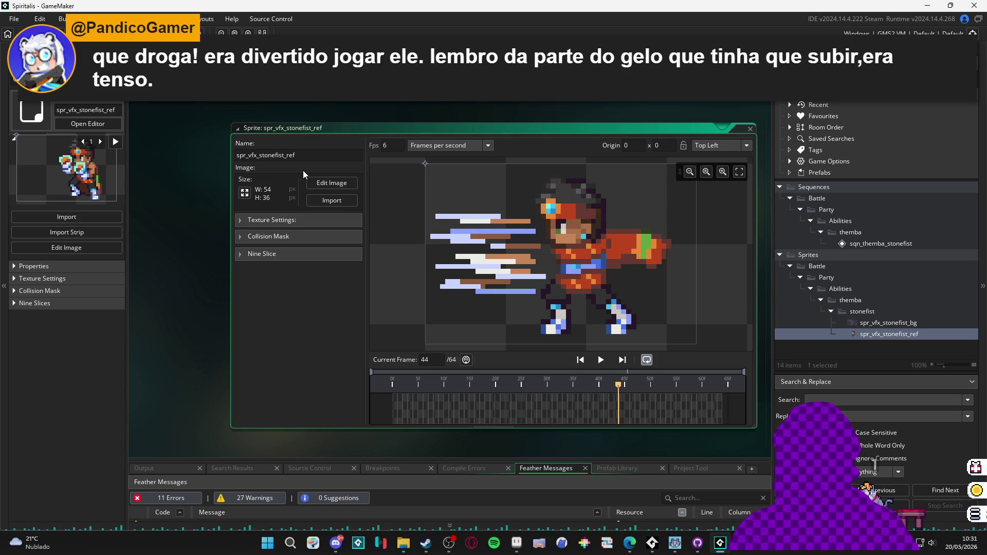
type("15")
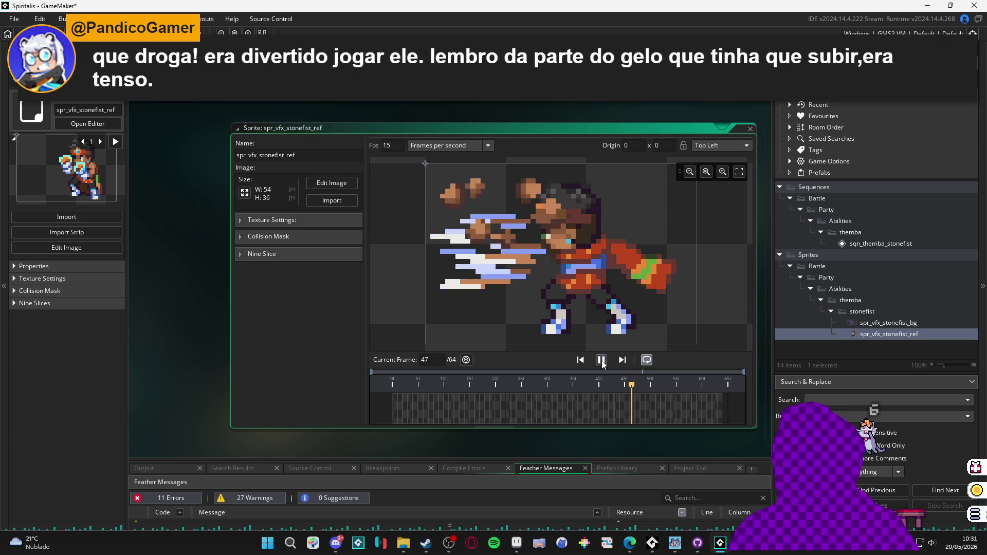
left_click(601, 360)
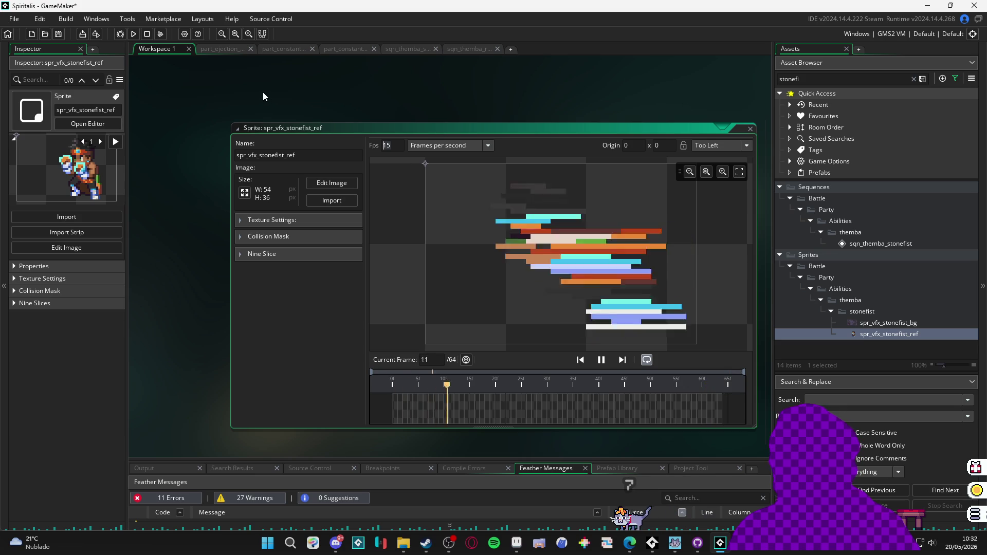
type("20")
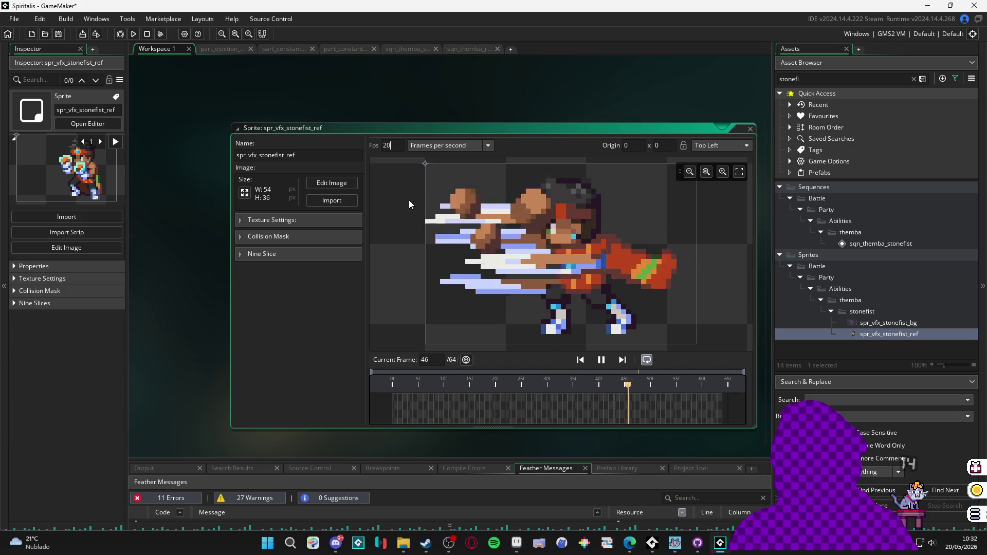
type("25")
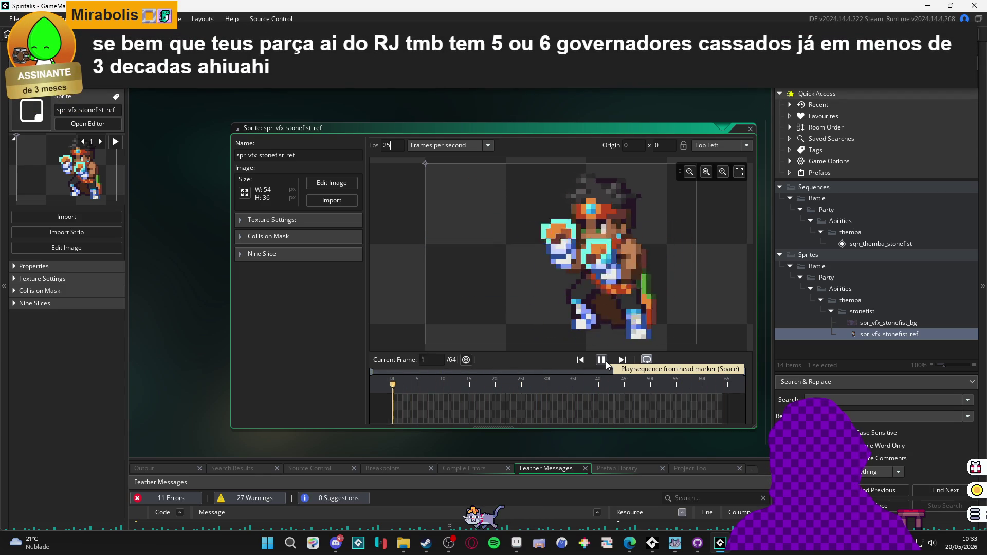
left_click(605, 361)
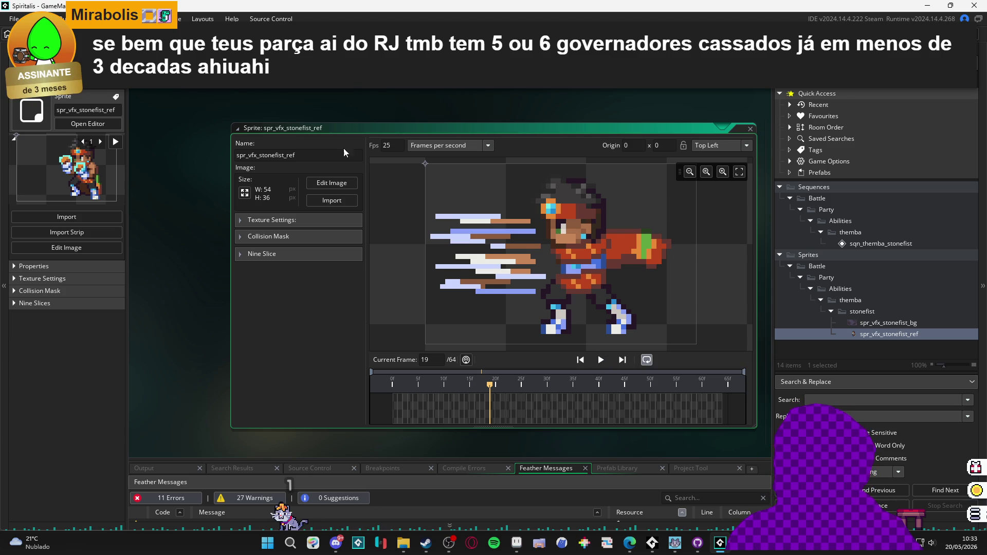
key("ctrl+Tab")
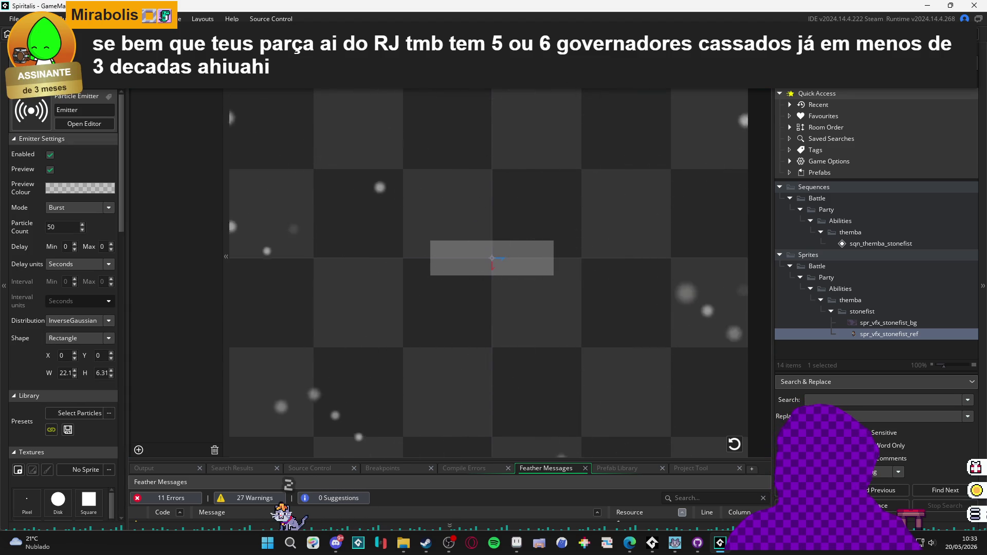
key("ctrl+z")
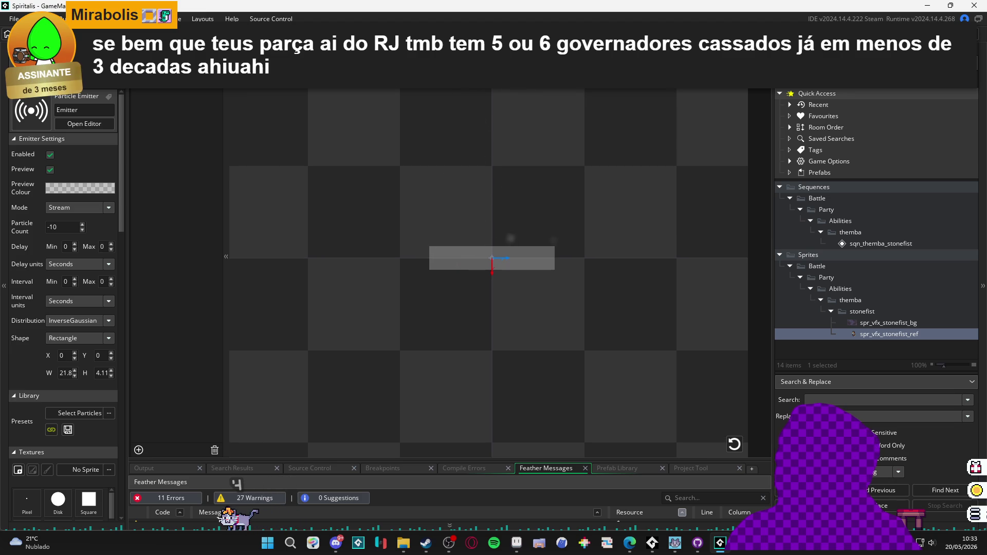
key("ctrl+Tab")
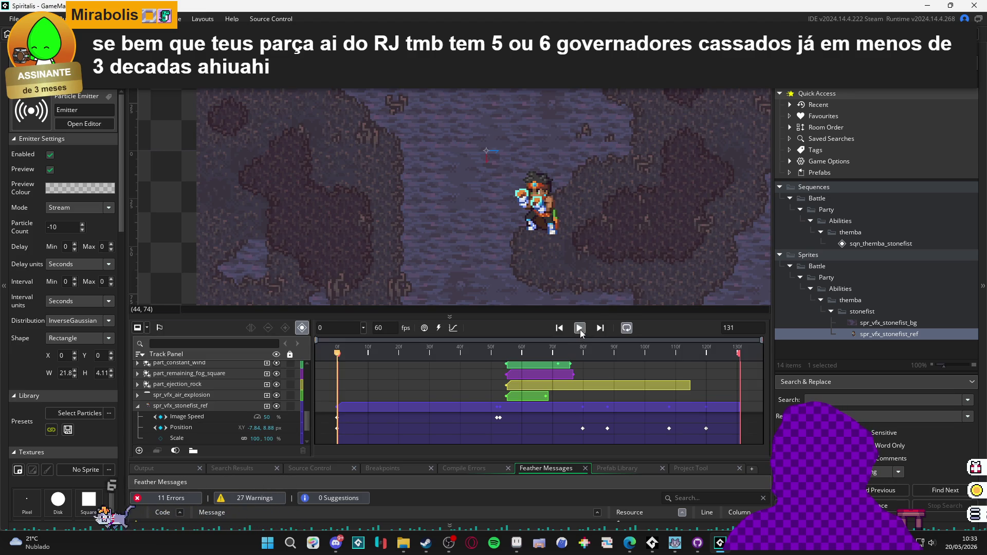
left_click(580, 329)
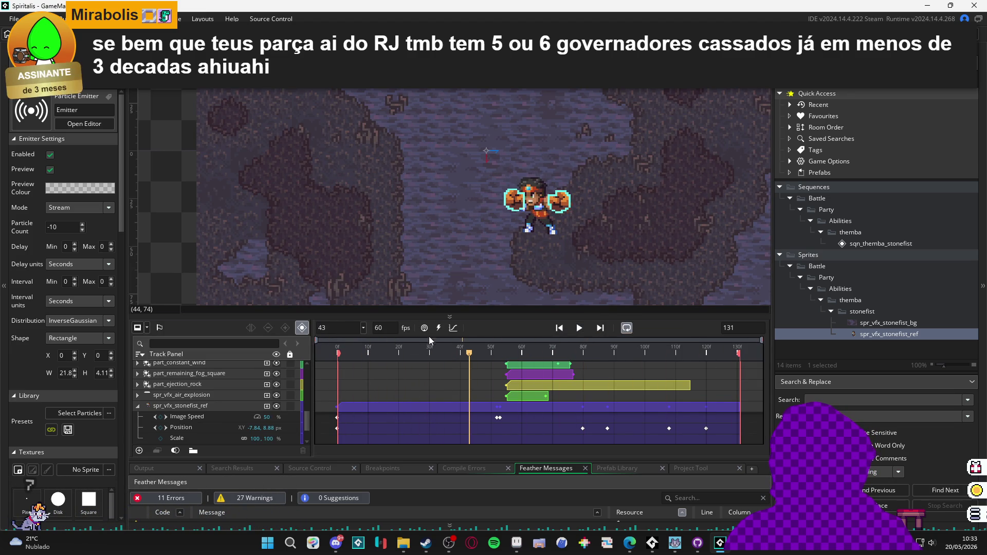
left_click(330, 354)
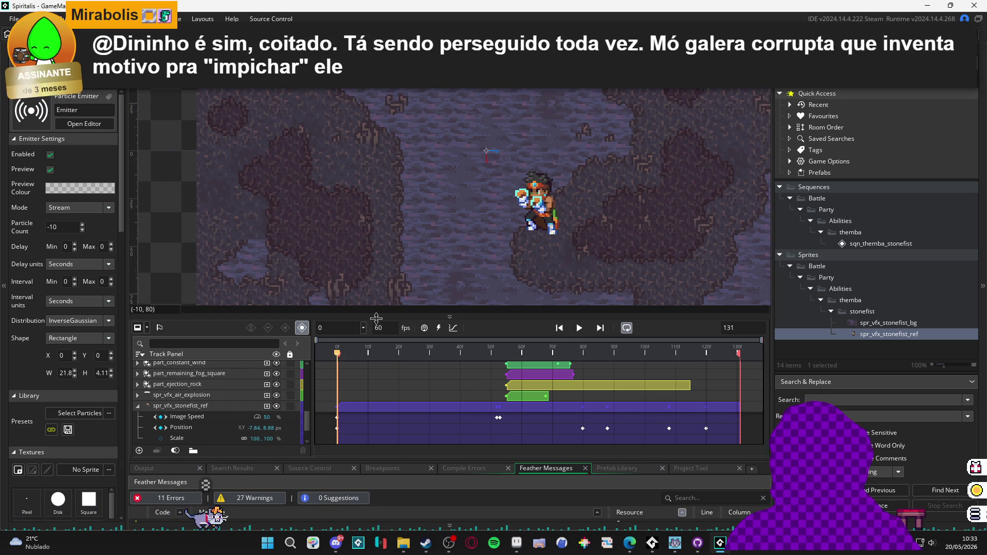
left_click_drag(389, 313, 389, 260)
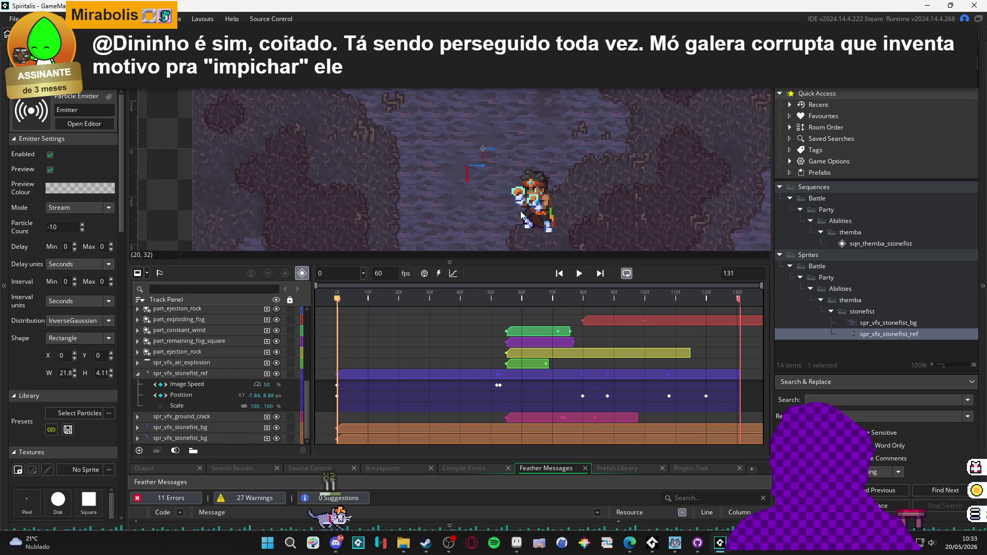
mouse_move(337, 297)
left_mouse_down()
mouse_move(511, 290)
mouse_move(458, 291)
mouse_move(317, 263)
left_mouse_up()
mouse_move(364, 294)
left_mouse_down()
mouse_move(378, 294)
mouse_move(339, 294)
mouse_move(362, 289)
left_mouse_up()
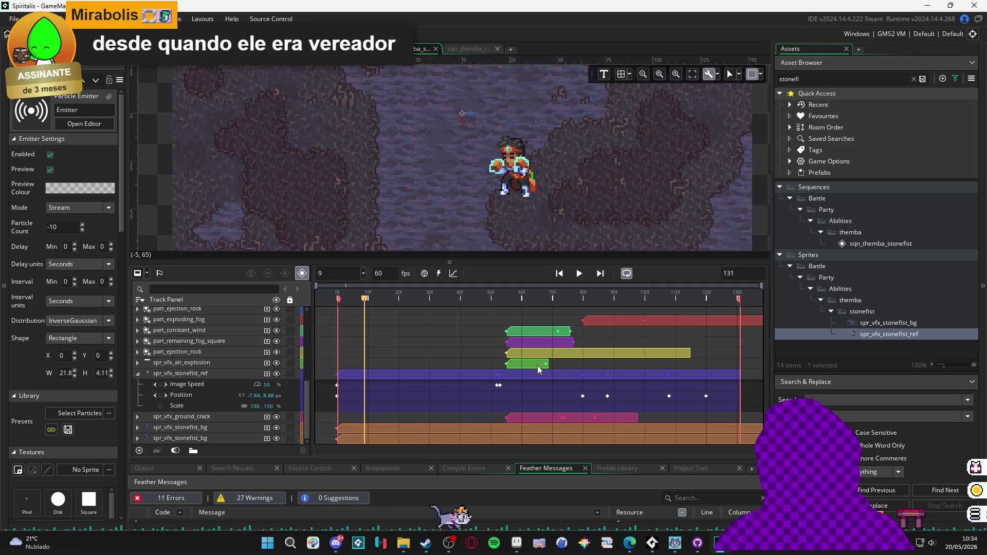
scroll(530, 367, "up", 5)
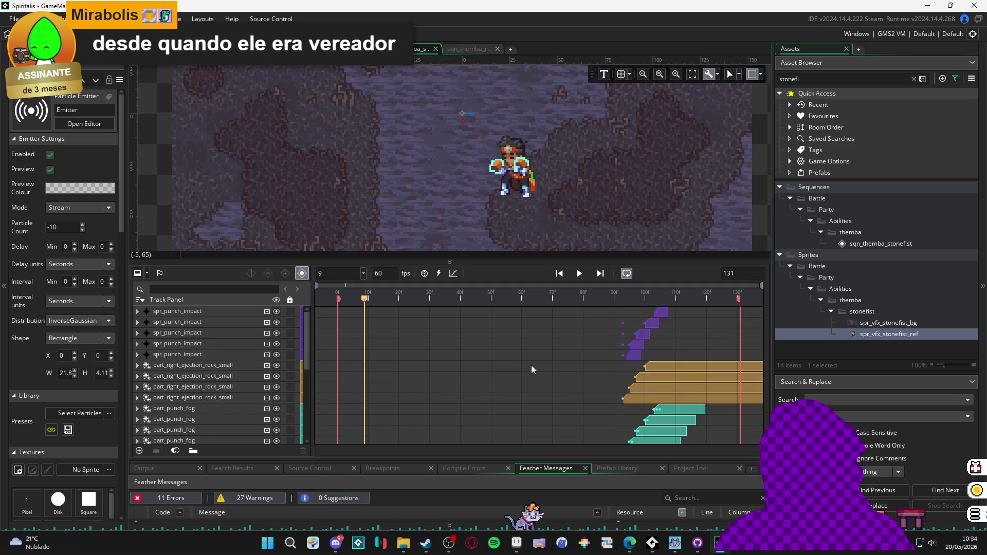
scroll(531, 368, "down", 5)
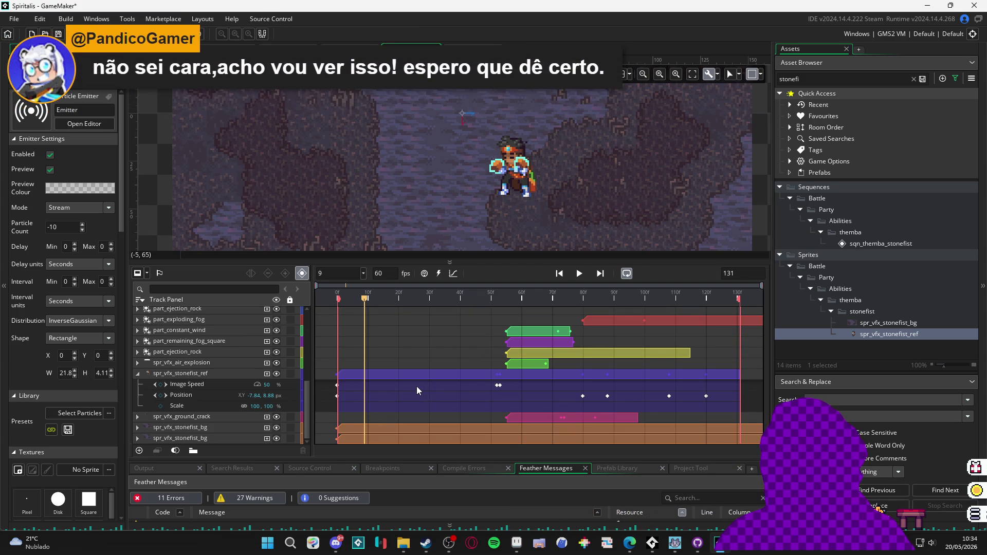
scroll(483, 345, "up", 5)
- Scrub the preview around frame 70, select the ground crack sprite, and rewind to frame 7
mouse_move(474, 298)
left_mouse_down()
mouse_move(595, 298)
mouse_move(552, 299)
left_mouse_up()
left_click(551, 195)
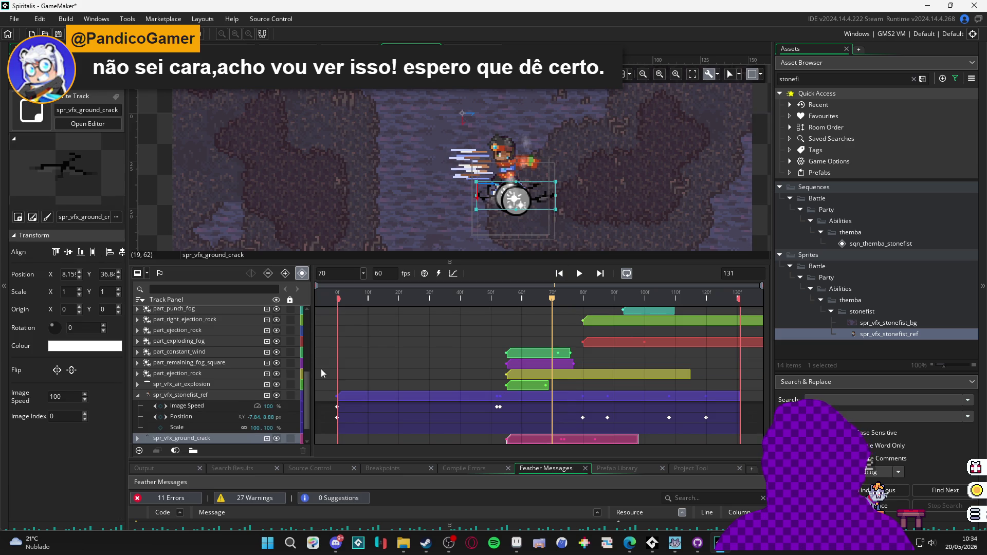
scroll(247, 412, "down", 1)
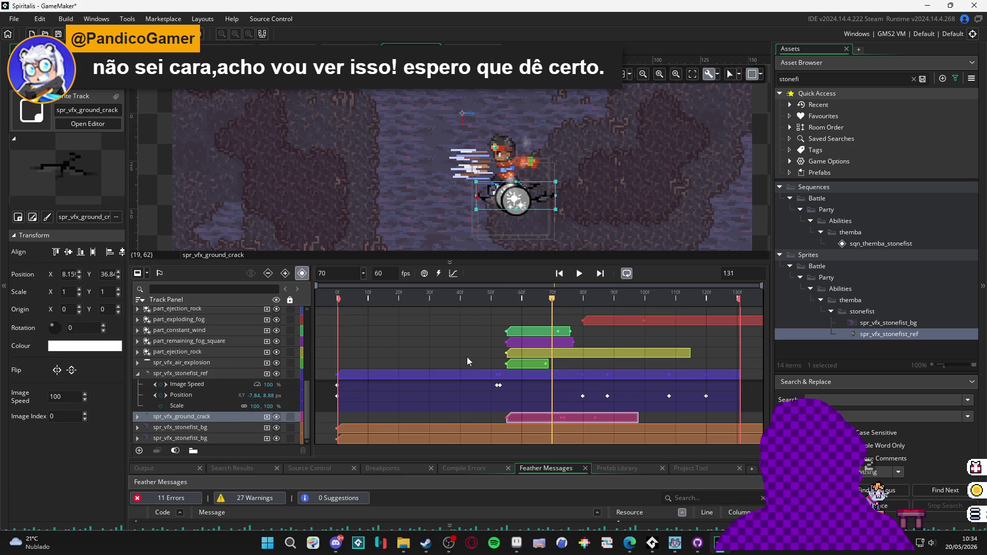
left_click(322, 298)
left_click_drag(337, 296, 371, 299)
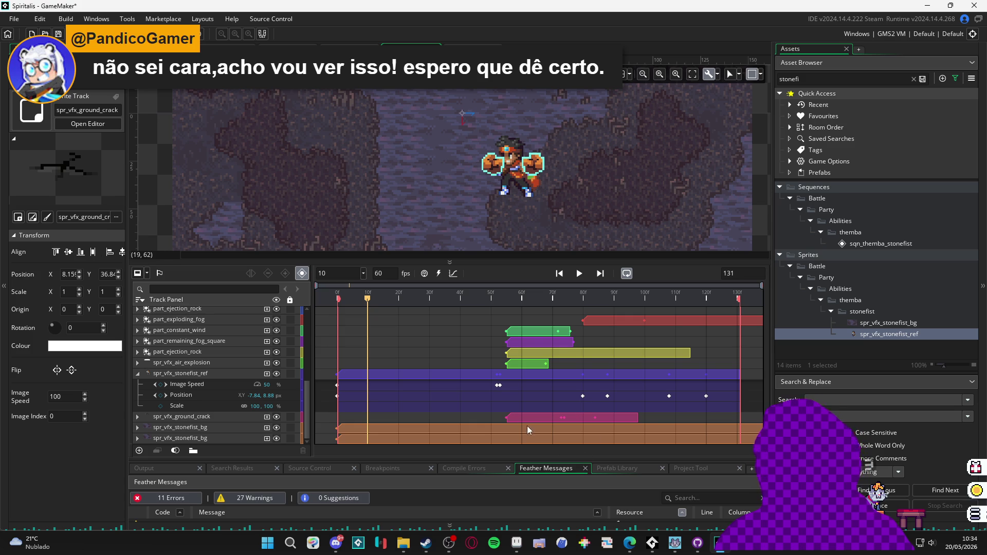
- Slide the spr_vfx_ground_crack clip to start at frame 10 and play back to check timing
left_click_drag(532, 421, 389, 419)
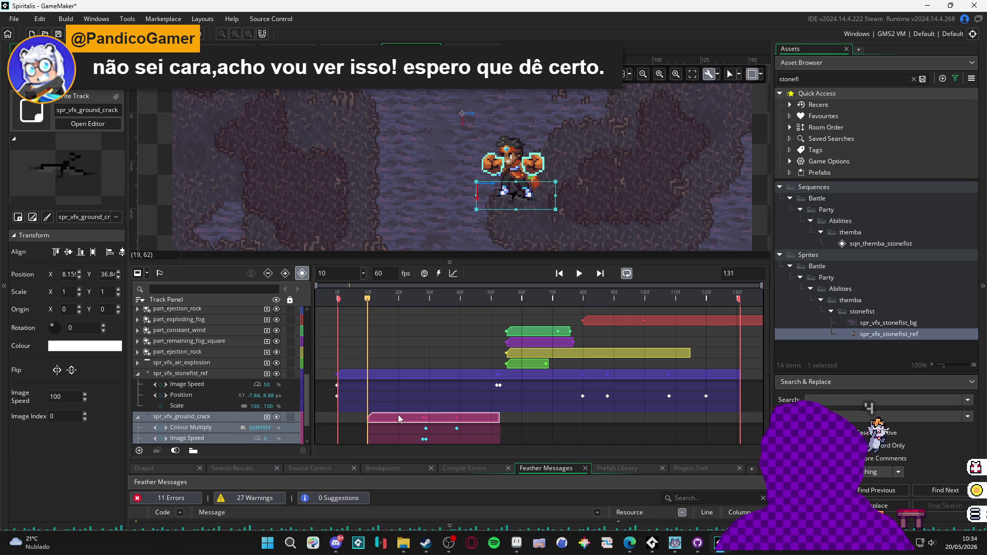
left_click(339, 294)
mouse_move(339, 294)
left_mouse_down()
mouse_move(525, 296)
mouse_move(329, 296)
mouse_move(369, 296)
left_mouse_up()
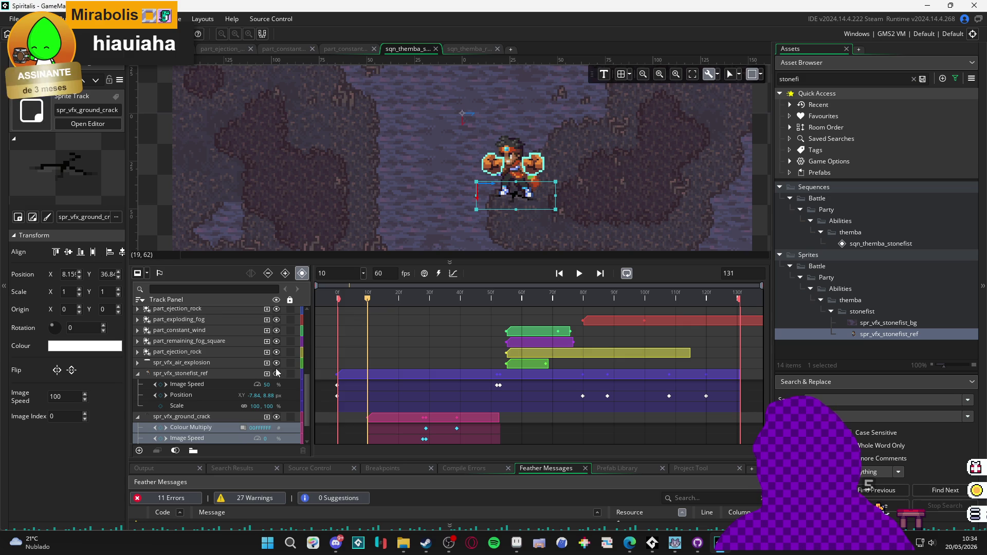
mouse_move(473, 299)
left_mouse_down()
mouse_move(544, 297)
mouse_move(457, 297)
left_mouse_up()
left_click(580, 276)
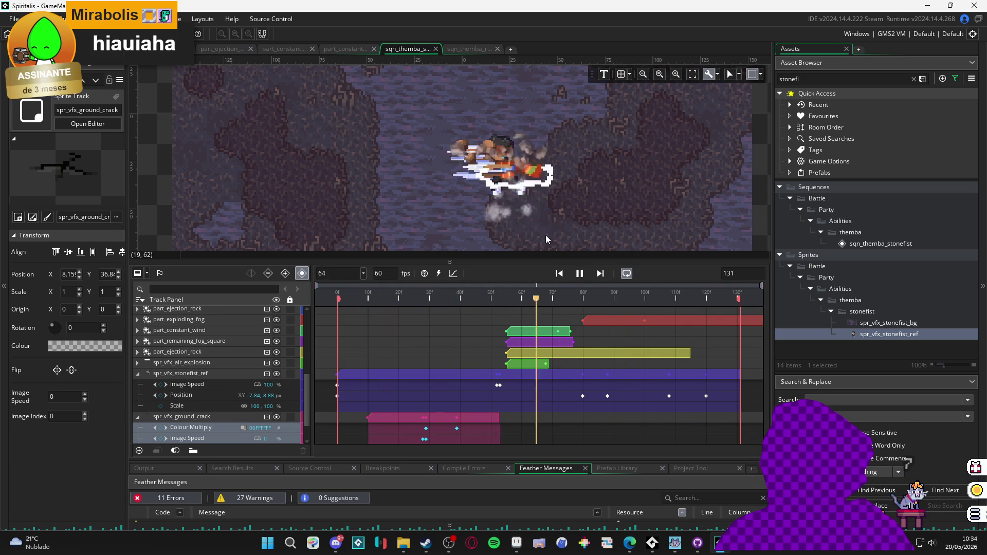
- Move the part_constant_wind clip earlier so it starts at about frame 10
left_click(579, 275)
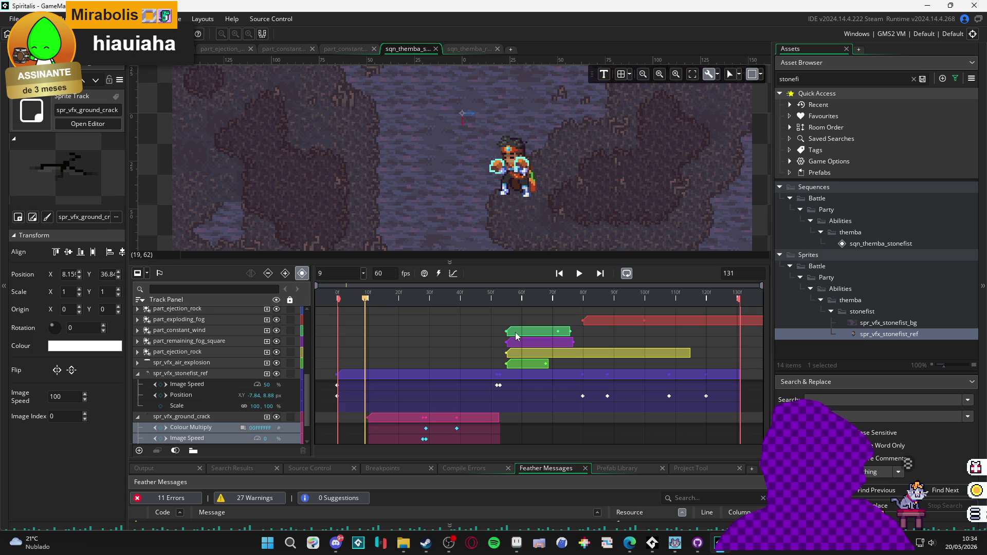
scroll(518, 338, "up", 2)
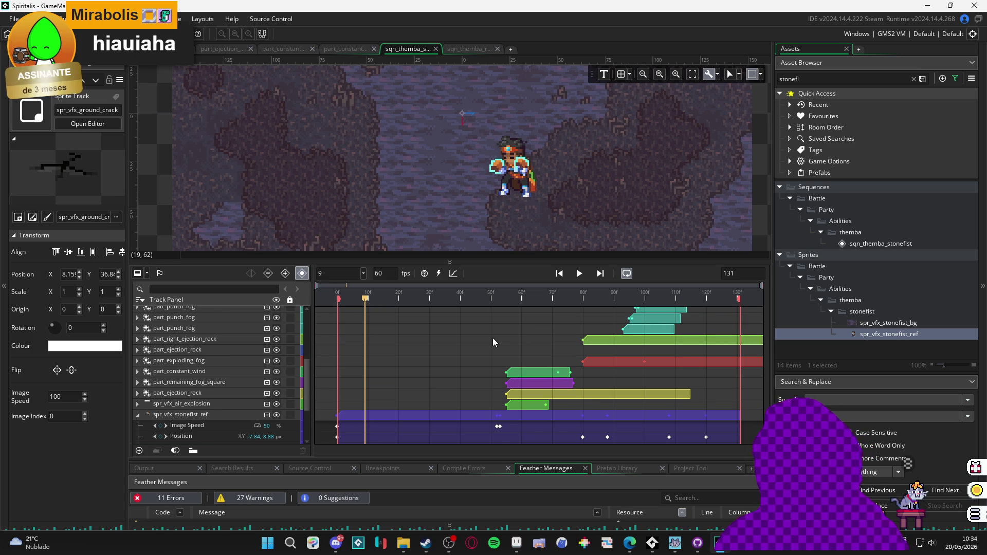
scroll(483, 334, "down", 3)
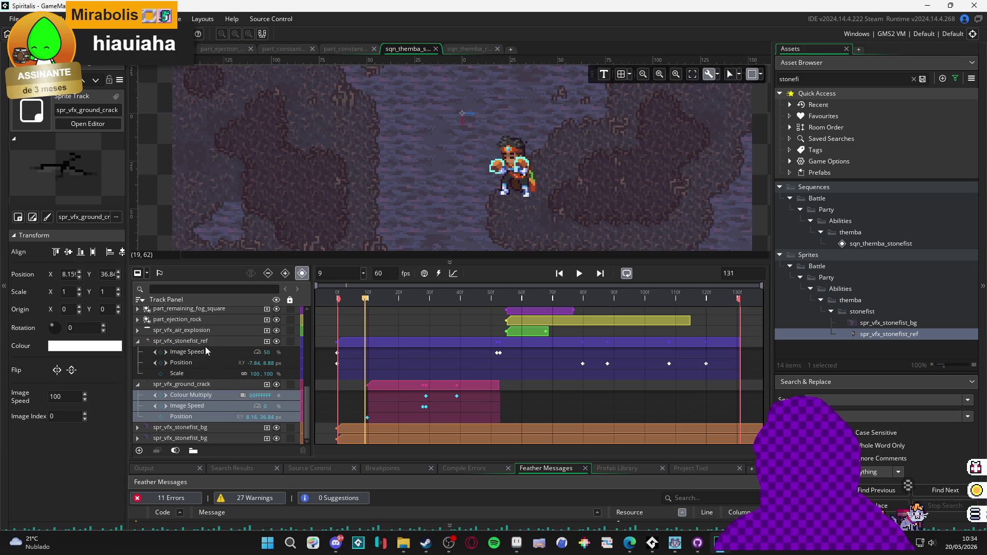
scroll(229, 328, "up", 1)
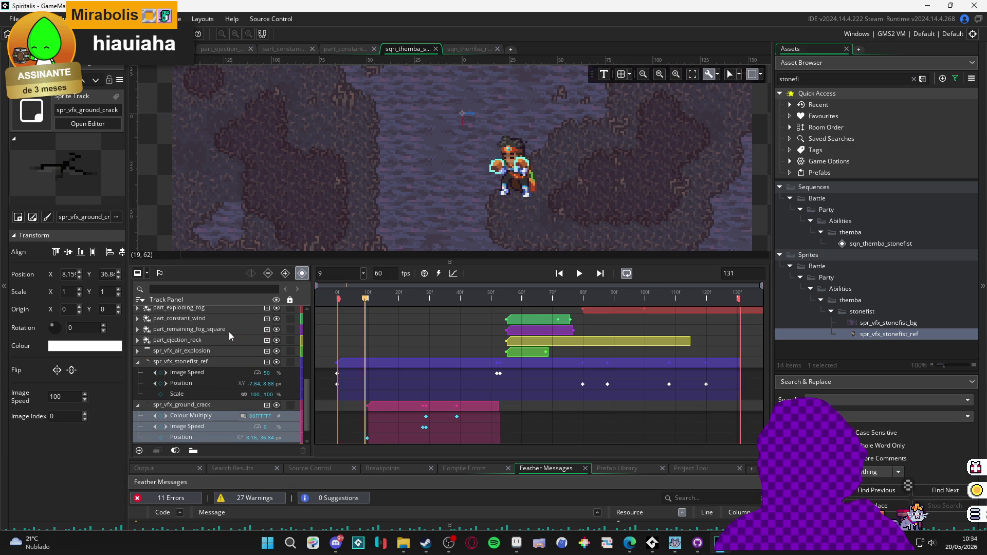
scroll(229, 332, "up", 1)
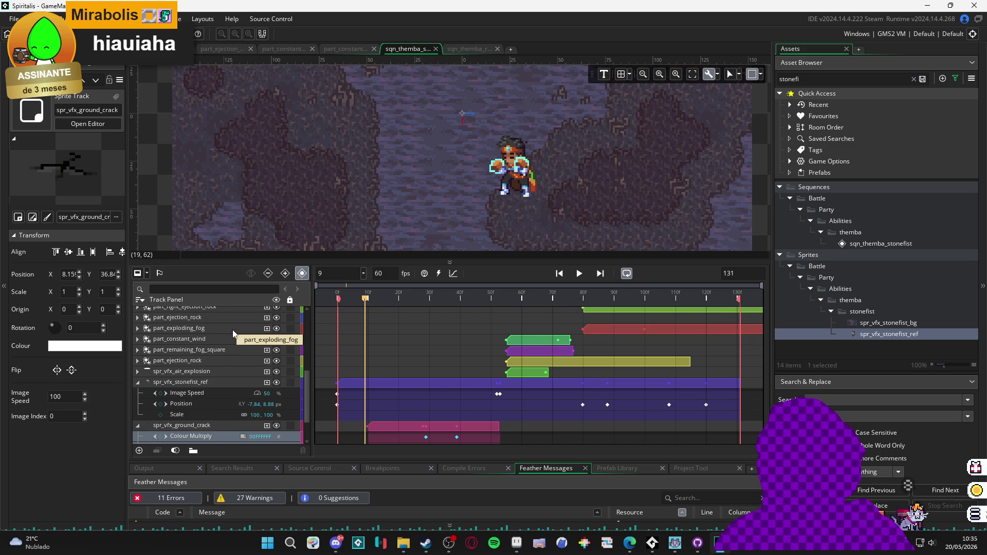
left_click(220, 338)
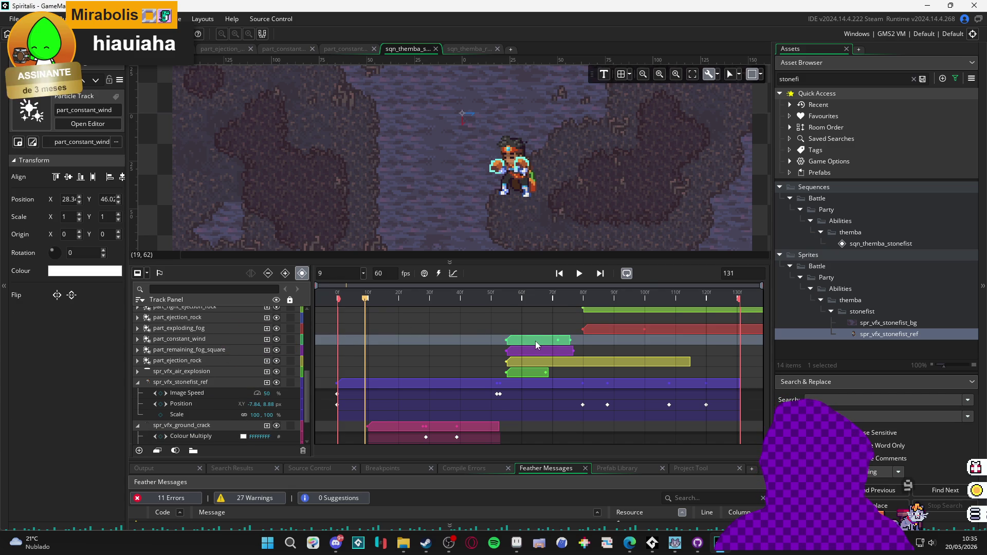
mouse_move(542, 339)
left_mouse_down()
mouse_move(380, 339)
mouse_move(397, 337)
left_mouse_up()
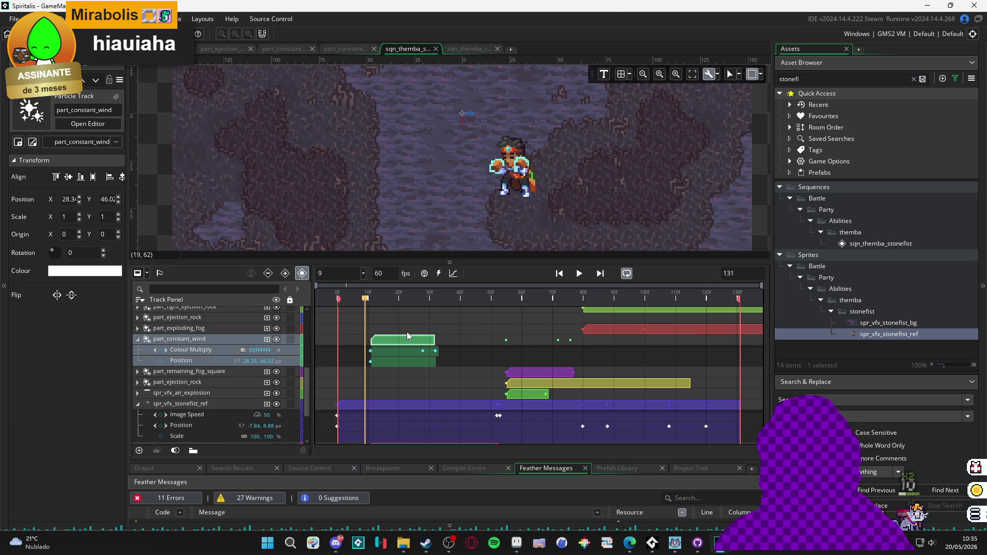
left_click_drag(412, 337, 406, 338)
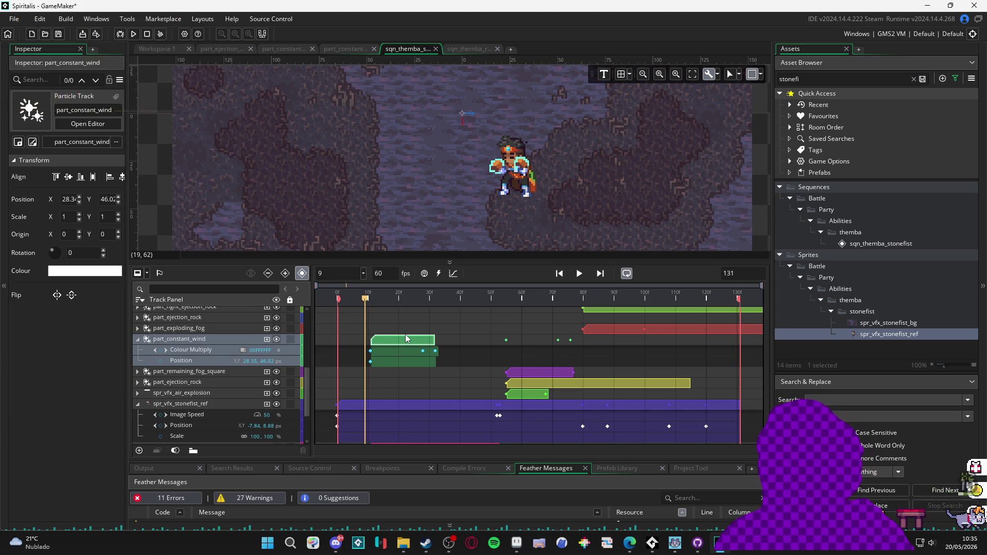
scroll(406, 339, "down", 2)
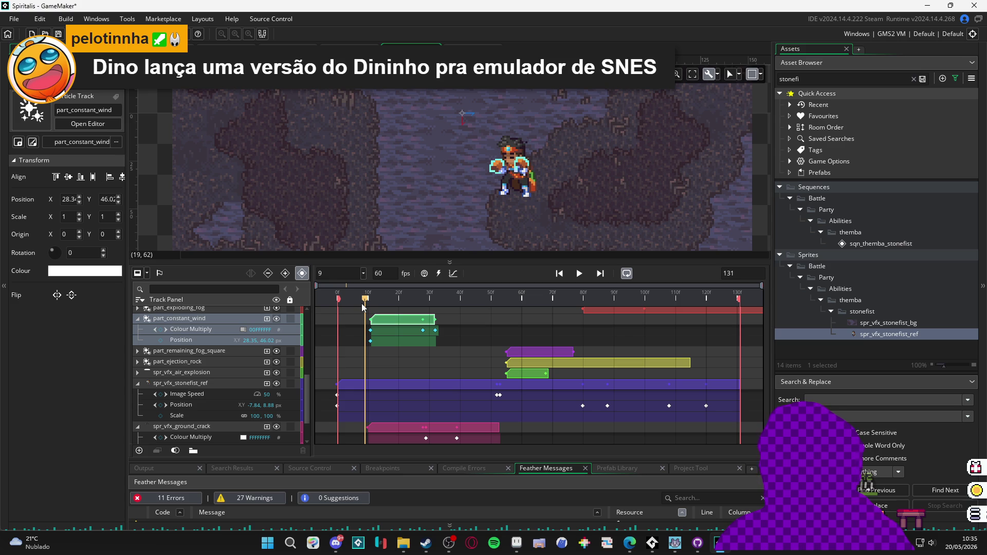
- Replay the sequence from frame 0 several times, stopping near the frame-57 impact to check timing
left_click_drag(367, 304, 369, 305)
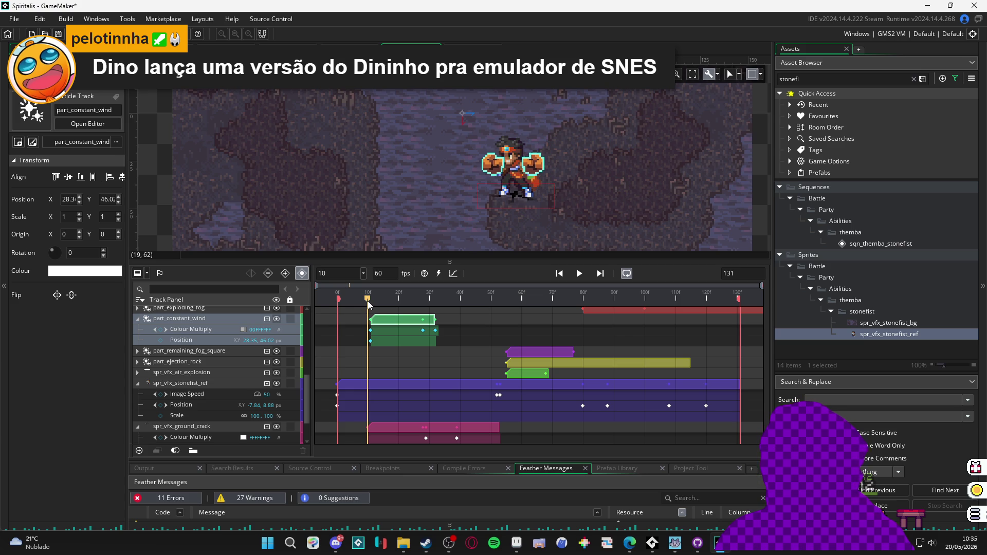
left_click(387, 322)
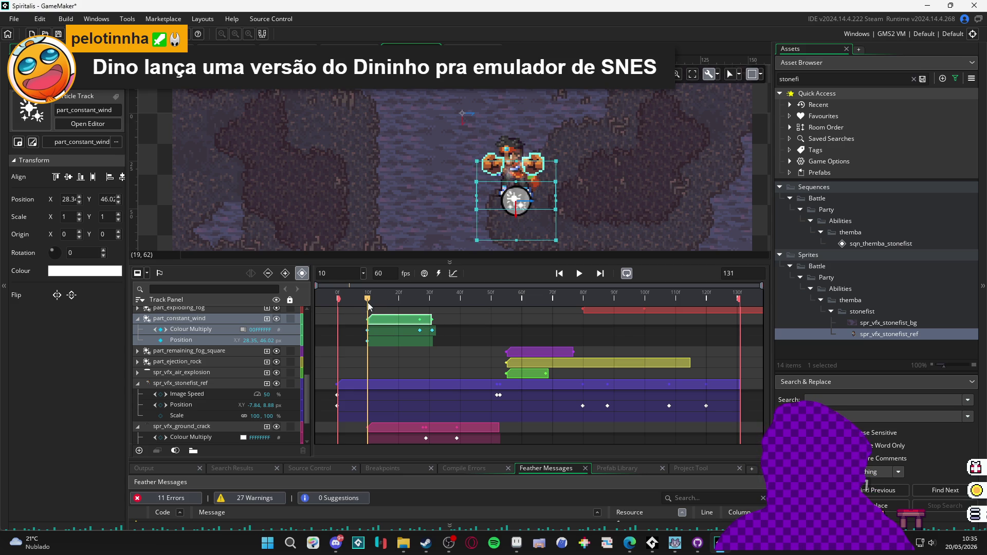
mouse_move(365, 300)
left_mouse_down()
mouse_move(337, 299)
mouse_move(383, 298)
mouse_move(337, 299)
left_mouse_up()
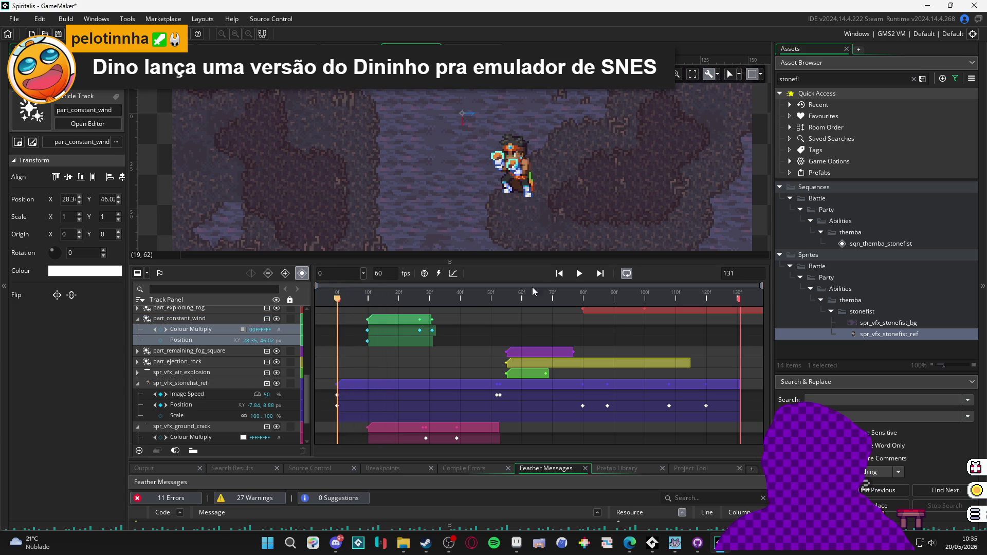
left_click(585, 275)
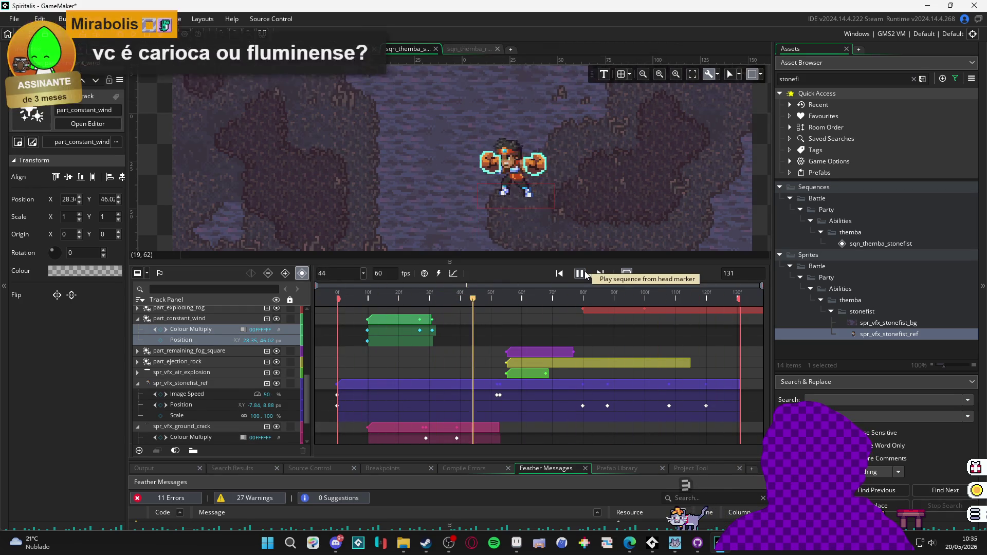
left_click(581, 273)
key("Home")
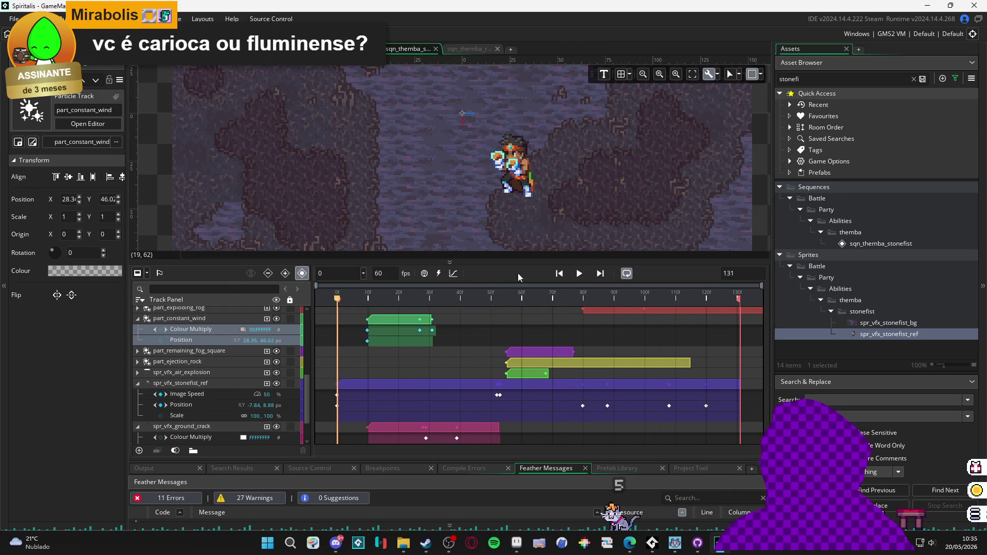
left_click(577, 275)
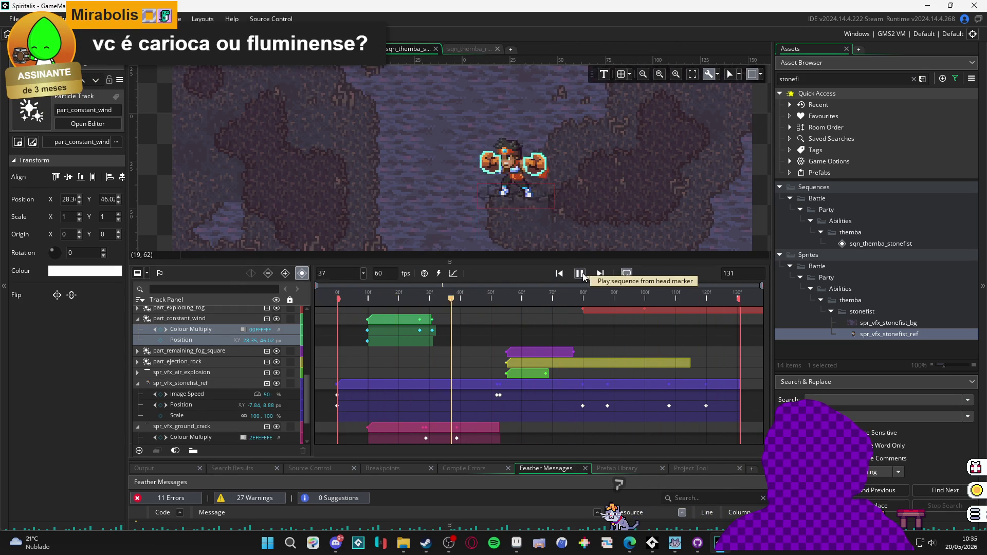
left_click(580, 274)
key("Home")
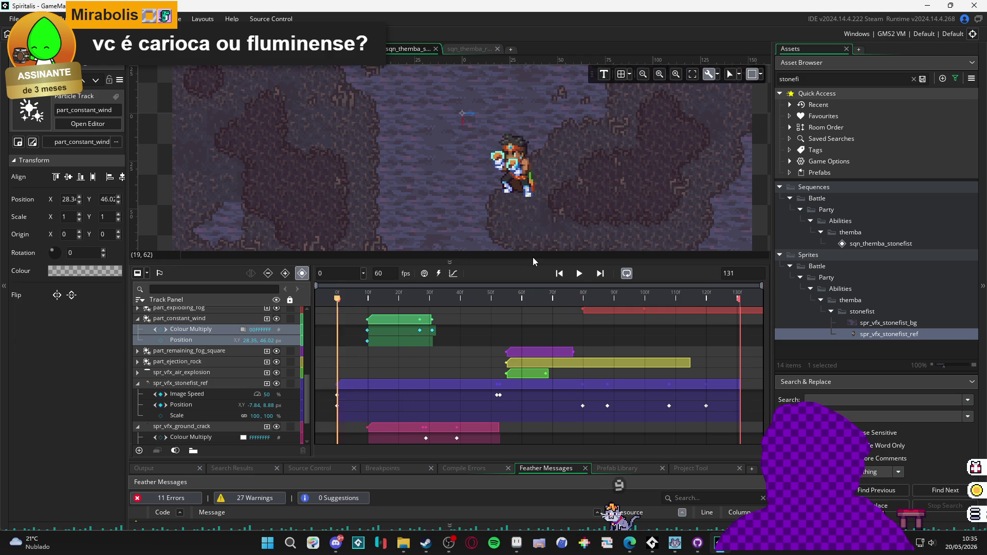
left_click(578, 275)
left_click(578, 274)
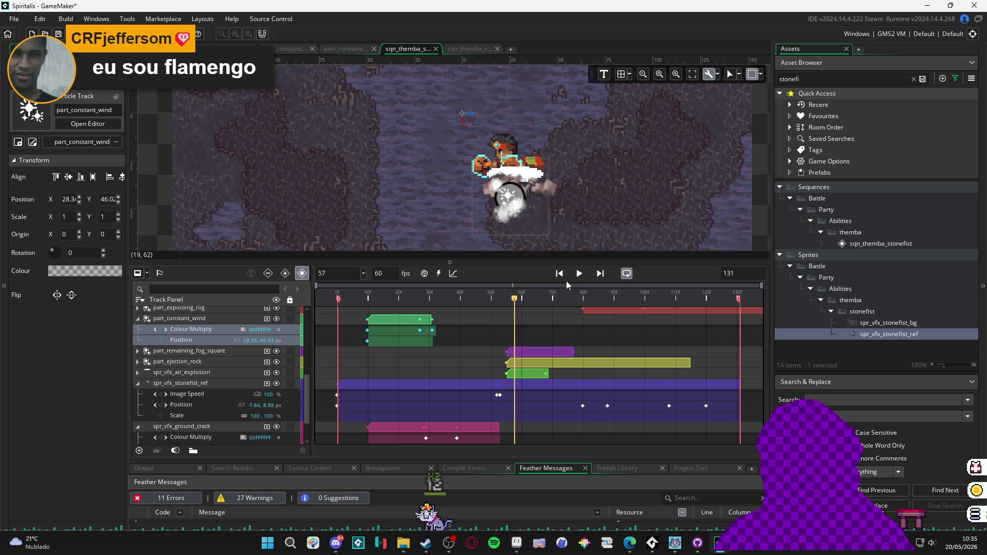
key("Home")
left_click(578, 273)
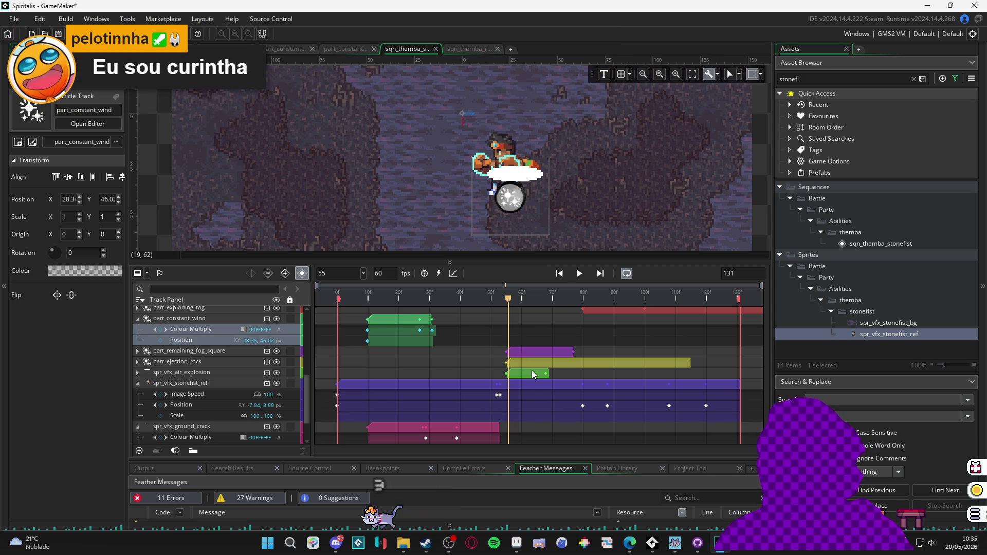
- Shift the ejection rock clip earlier and preview the sequence up to frame 50
mouse_move(509, 364)
left_mouse_down()
mouse_move(490, 374)
mouse_move(399, 374)
left_mouse_up()
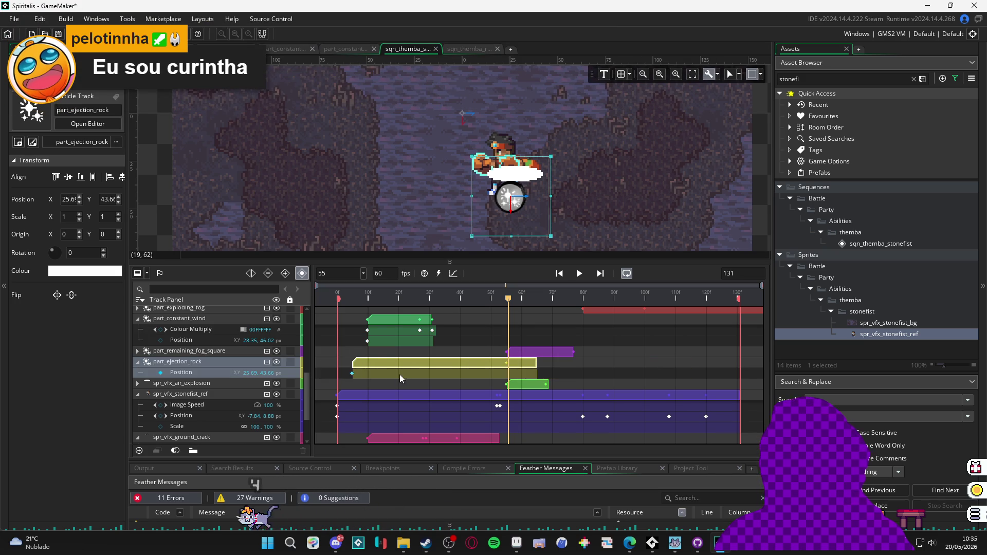
key("Home")
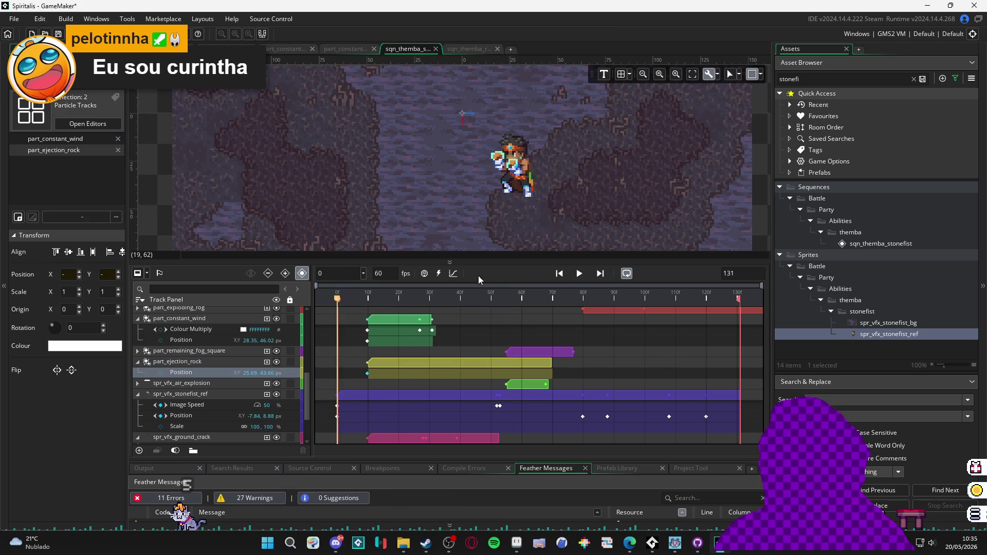
left_click(582, 277)
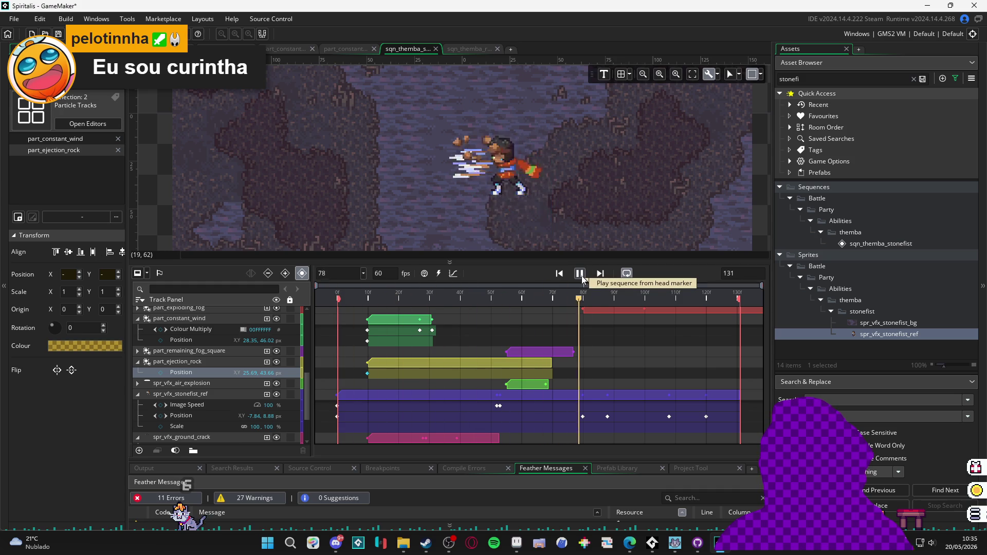
mouse_move(422, 308)
left_mouse_down()
mouse_move(529, 320)
mouse_move(507, 326)
left_mouse_up()
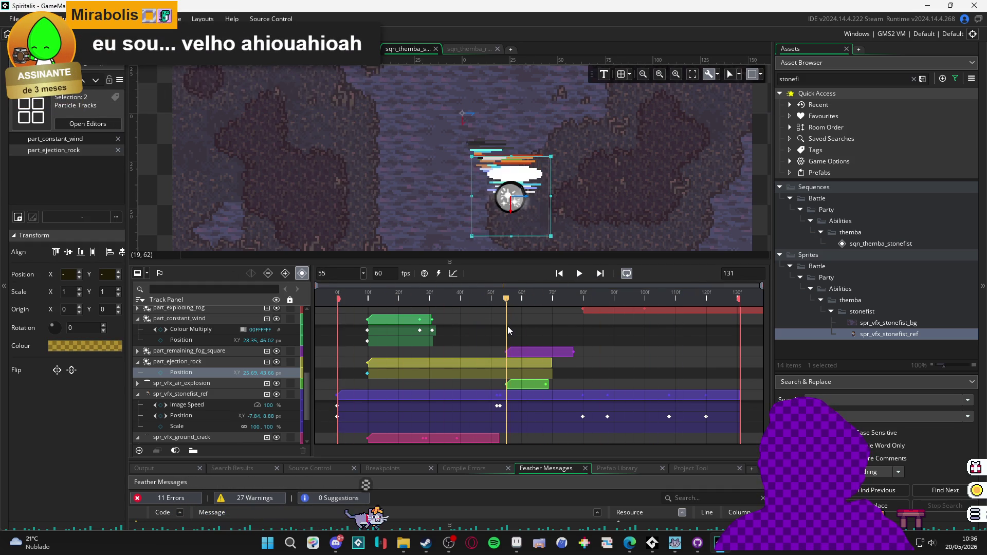
- Move the air explosion clip near frame 10 and the remaining fog square clip to frame 11, then replay
left_click_drag(523, 385, 383, 385)
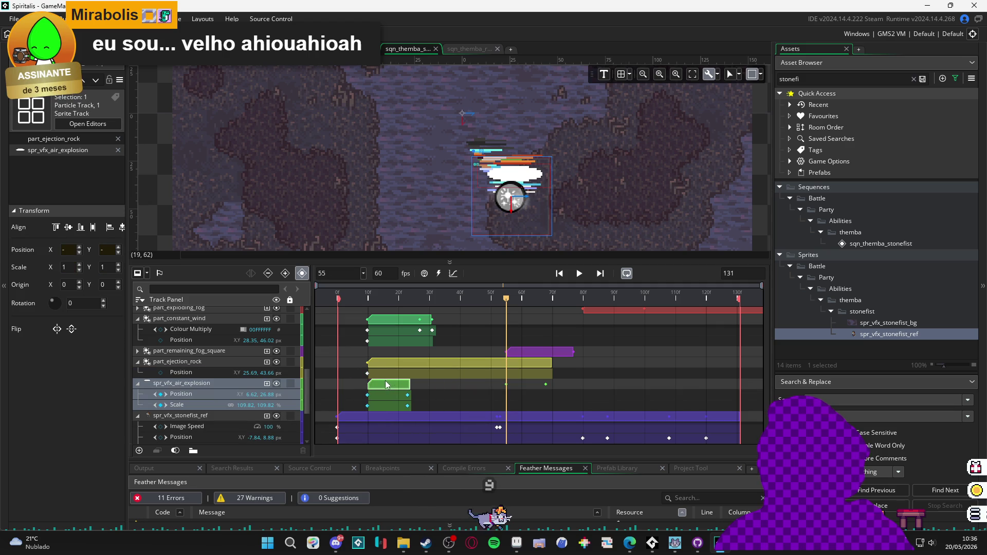
left_click_drag(520, 351, 374, 351)
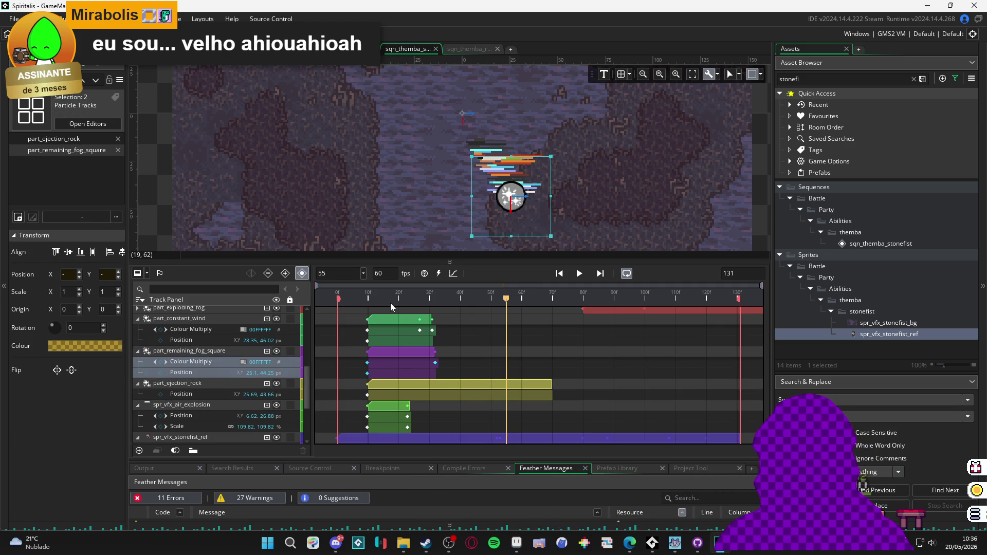
key("Home")
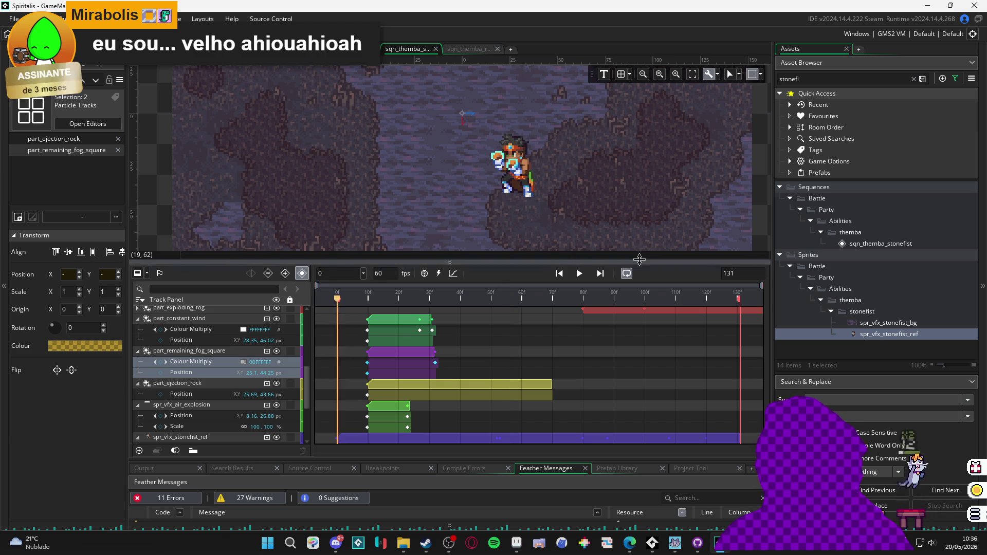
left_click(579, 273)
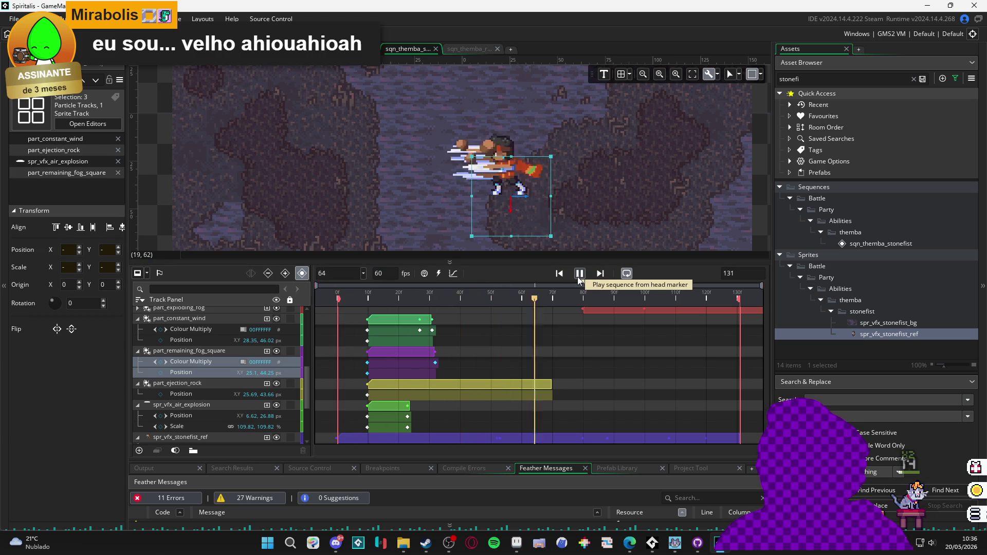
left_click(579, 274)
mouse_move(344, 297)
left_mouse_down()
mouse_move(499, 311)
mouse_move(467, 316)
mouse_move(482, 318)
left_mouse_up()
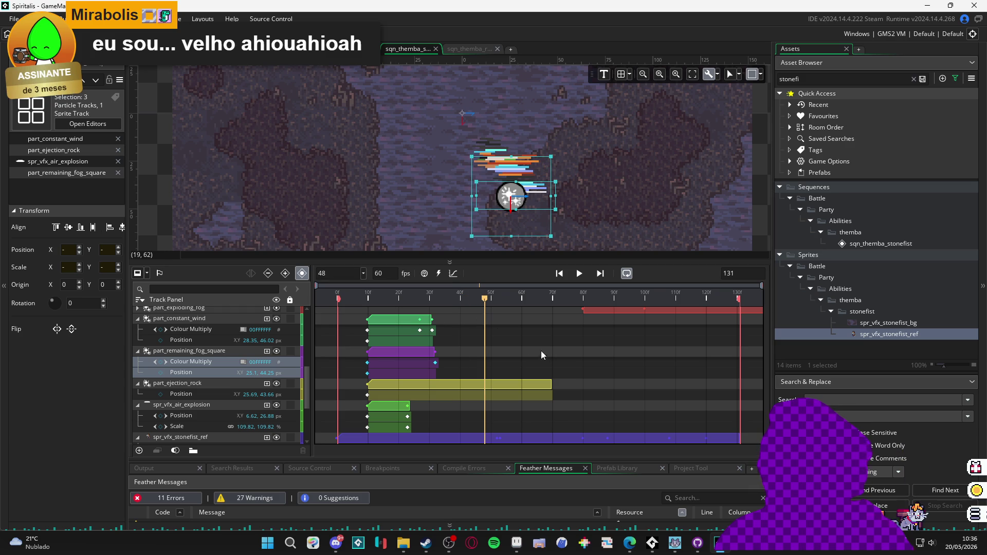
- Drag the part_exploding_fog and part_right_ejection_rock clips left so both start at frame 48
scroll(547, 357, "up", 3)
scroll(547, 356, "up", 1)
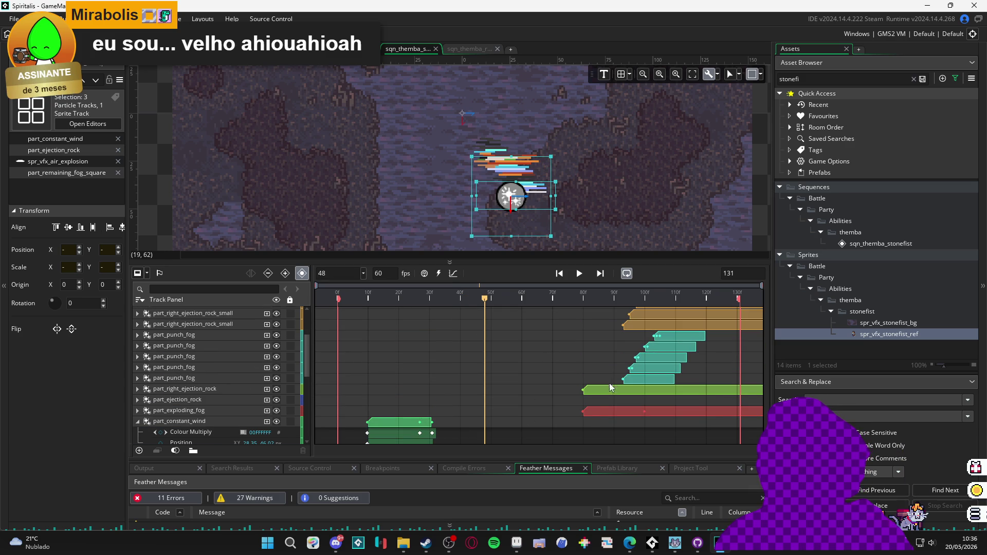
left_click(596, 413)
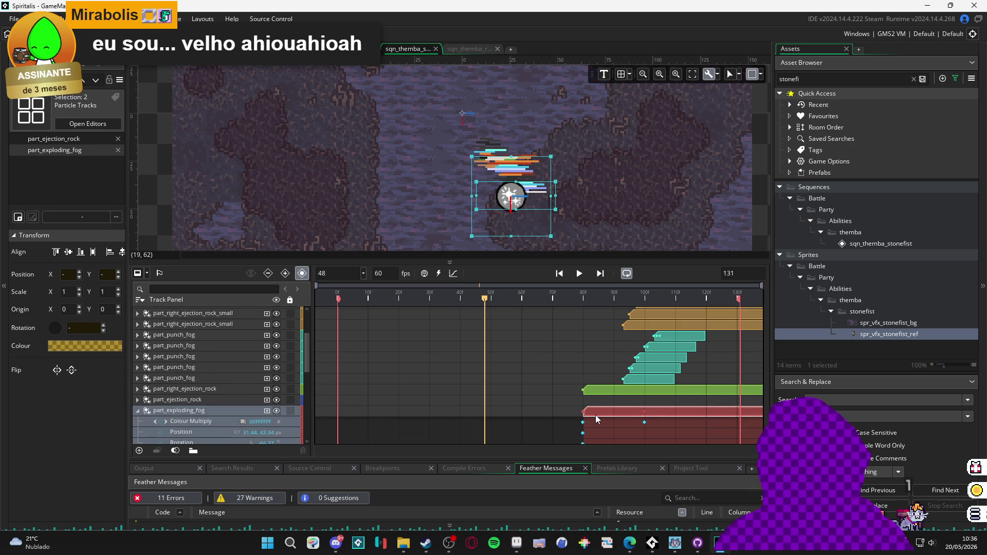
left_click_drag(596, 418, 494, 422)
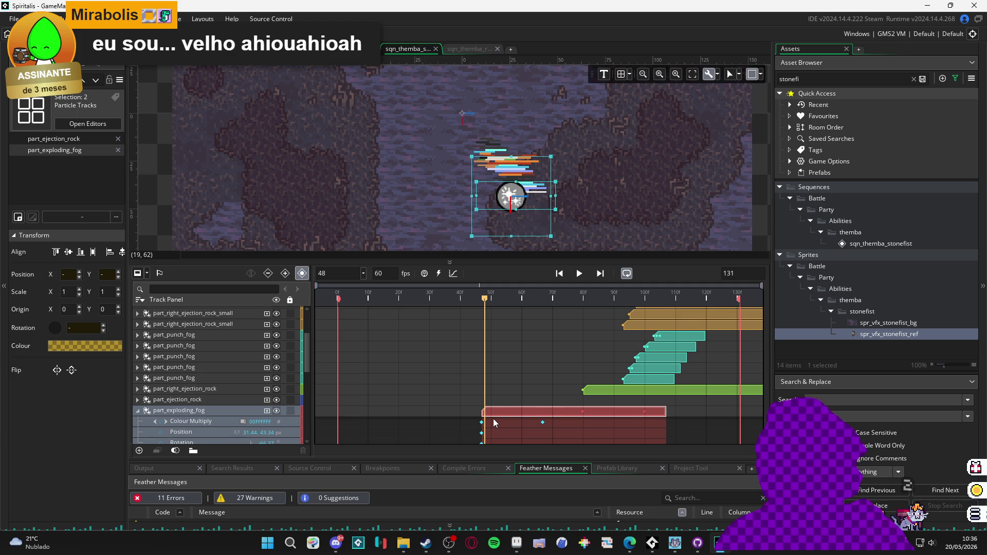
left_click_drag(621, 390, 523, 390)
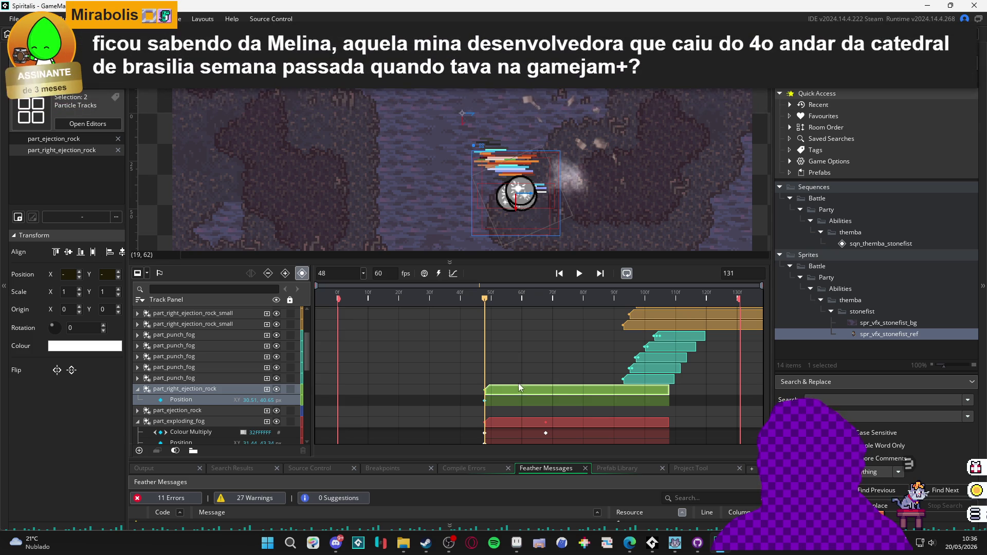
scroll(520, 385, "down", 3)
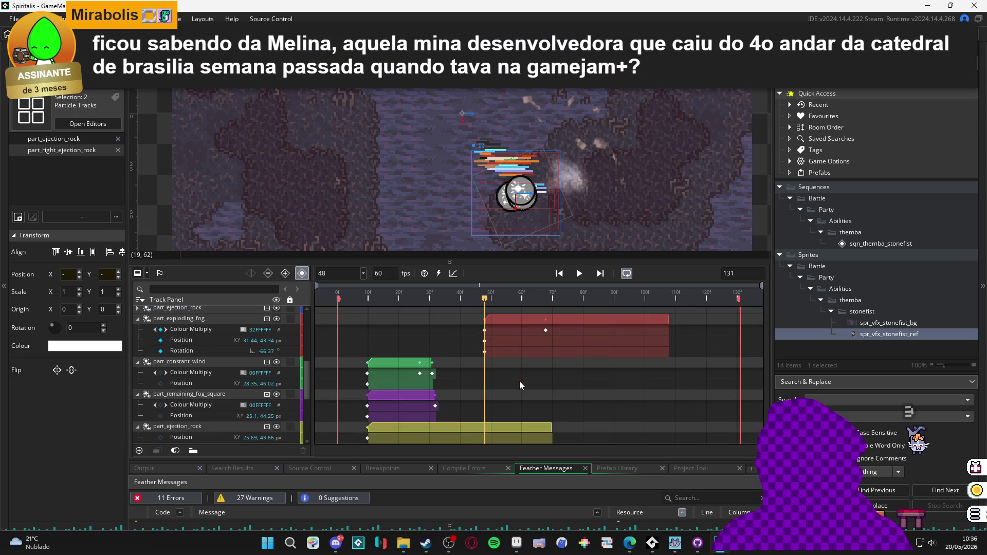
scroll(520, 385, "up", 3)
scroll(519, 383, "down", 2)
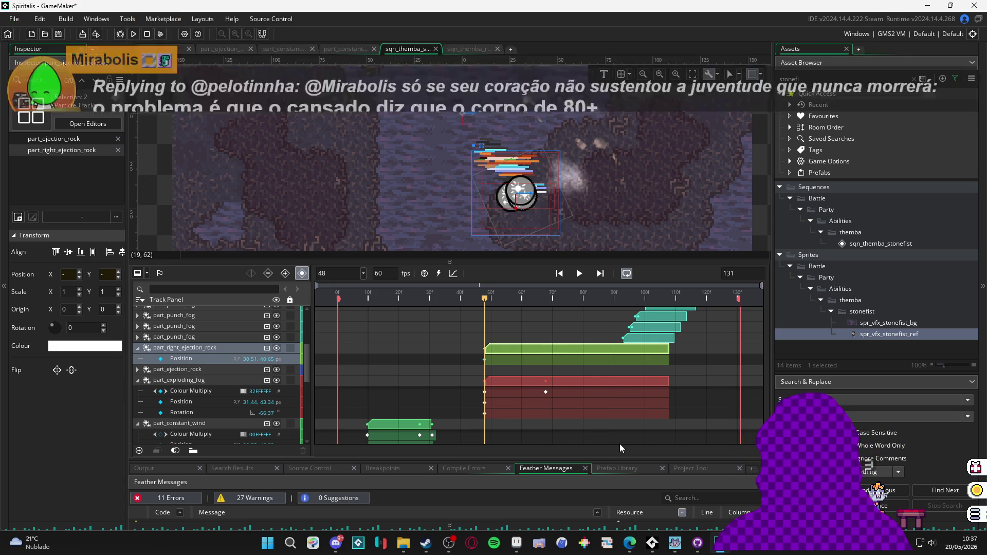
key("Home")
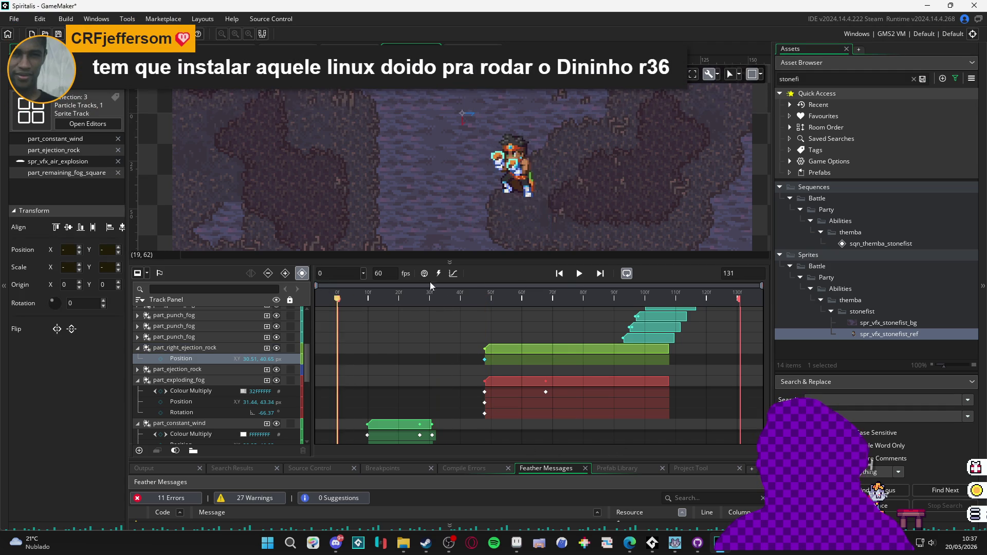
- Play the re-timed sequence and scrub back to around frame 27
left_click(580, 275)
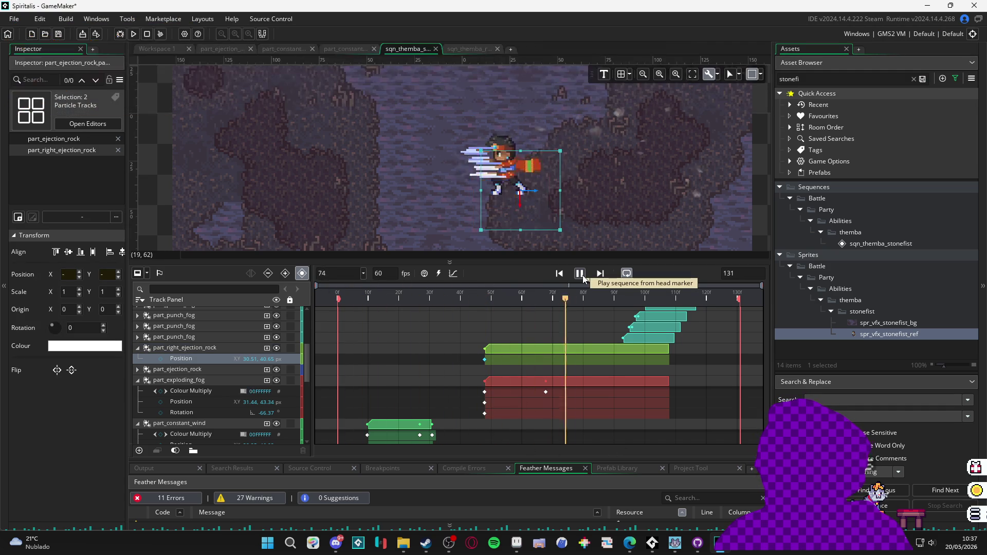
mouse_move(360, 283)
left_mouse_down()
mouse_move(319, 282)
mouse_move(502, 292)
mouse_move(468, 310)
mouse_move(485, 309)
left_mouse_up()
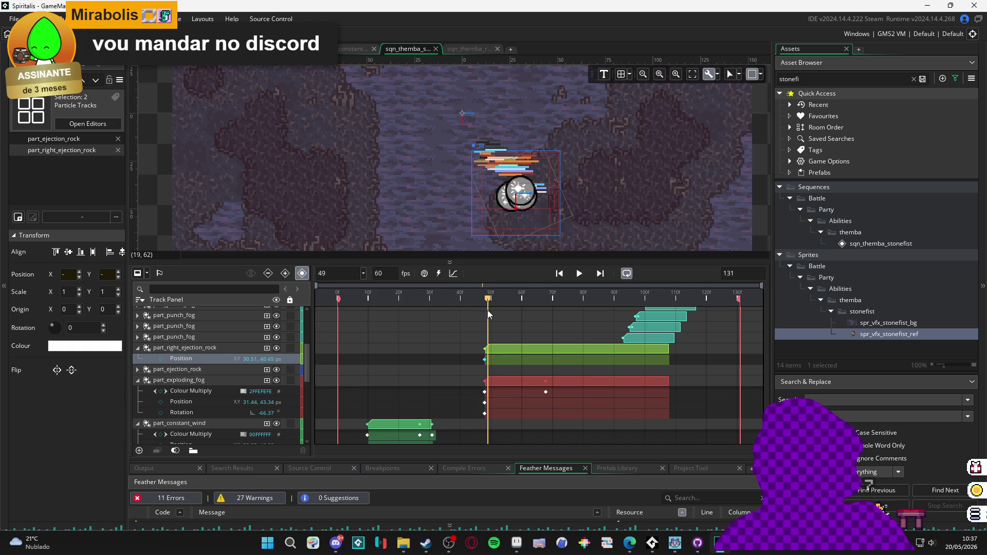
scroll(493, 385, "down", 5)
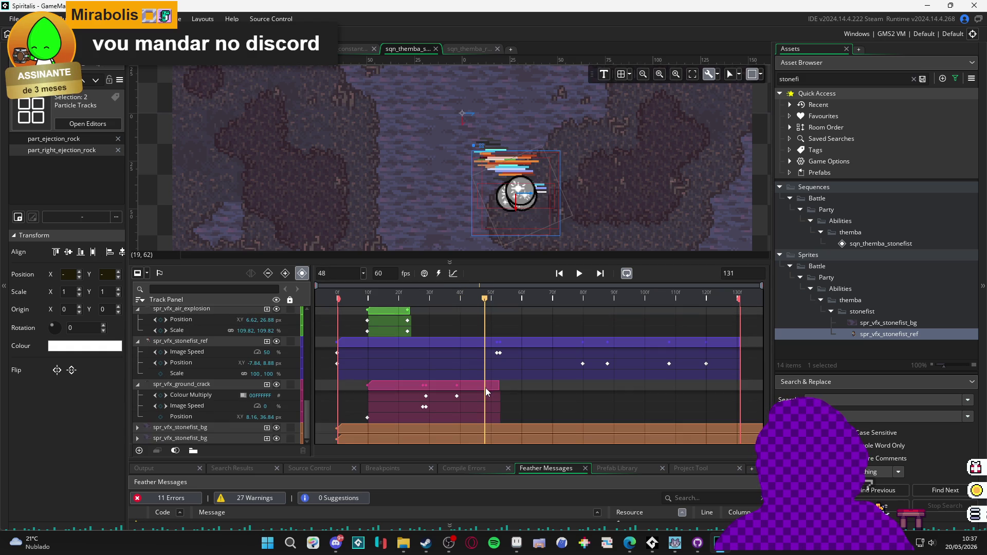
scroll(361, 416, "up", 2)
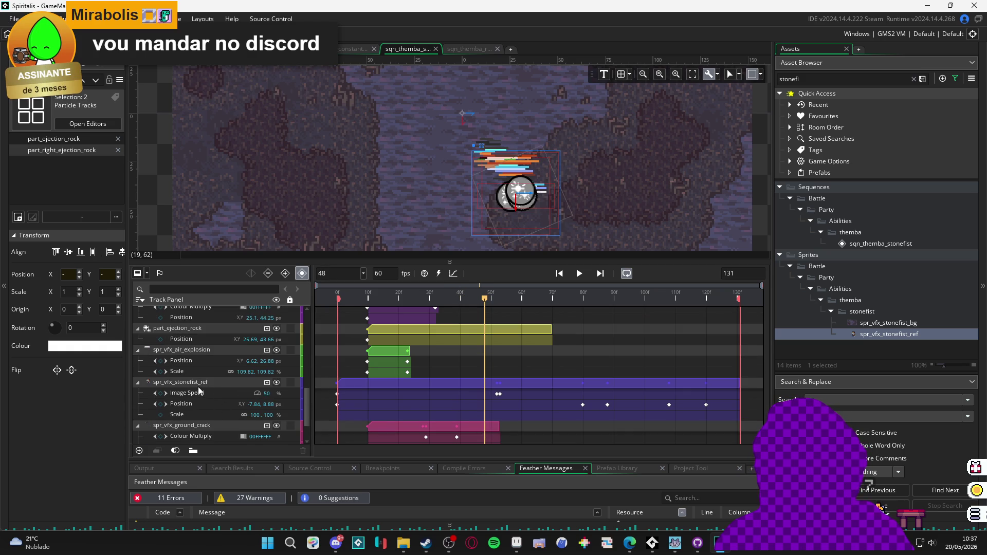
- Shift the reference sprite's four later Position keyframes about 30 frames earlier, starting near frame 48
left_click(497, 395)
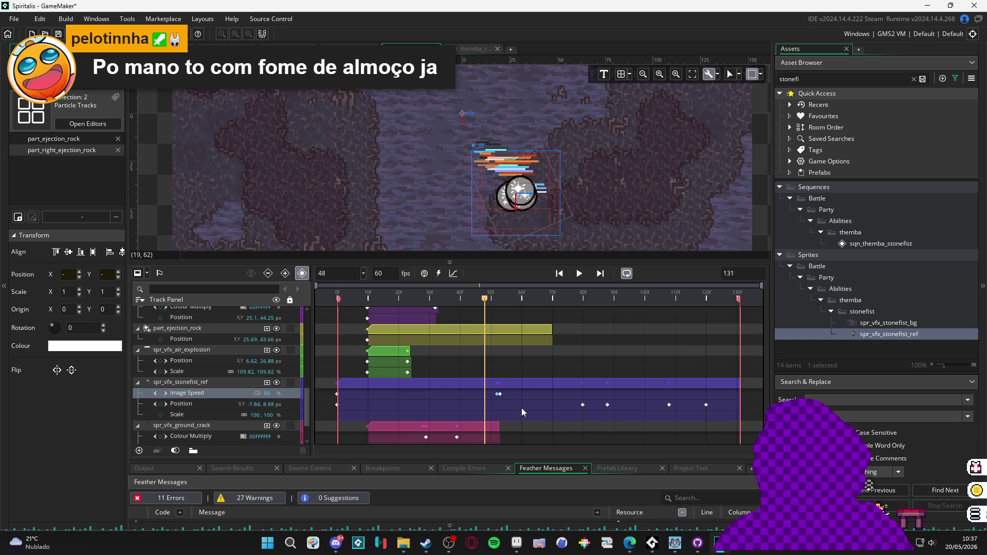
left_click(583, 405)
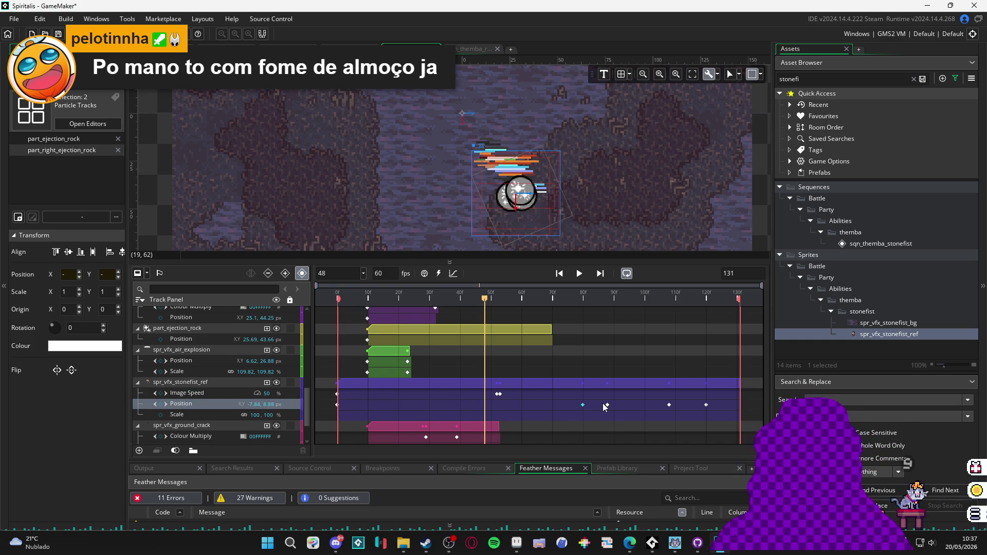
left_click(608, 404, "ctrl")
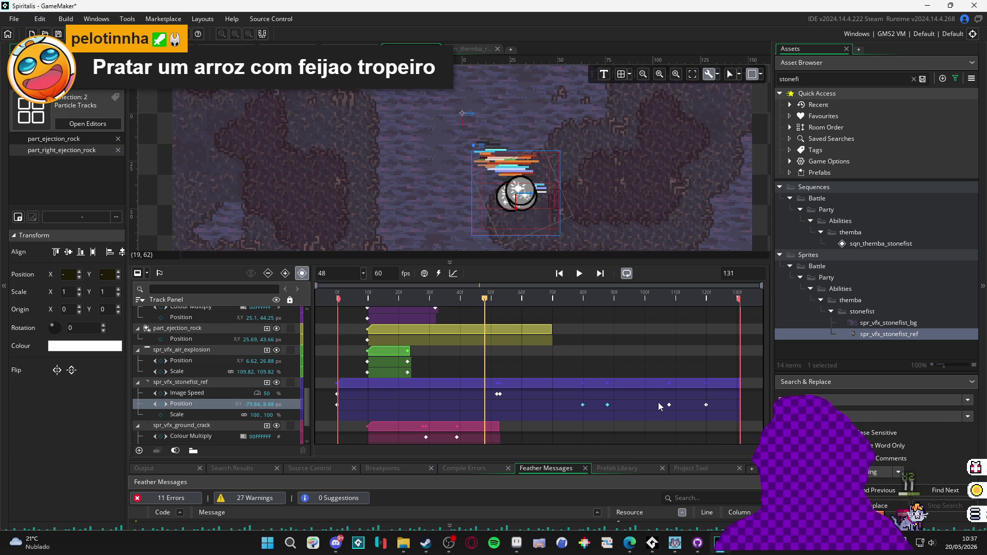
left_click(706, 404, "ctrl")
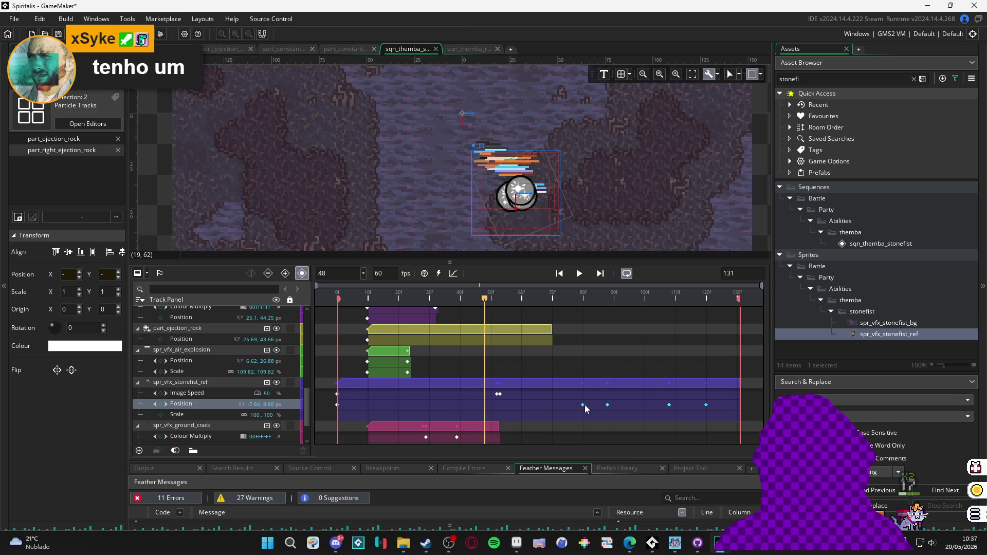
left_click_drag(583, 405, 494, 409)
mouse_move(486, 298)
left_mouse_down()
mouse_move(569, 303)
mouse_move(590, 308)
mouse_move(576, 315)
mouse_move(726, 341)
mouse_move(690, 358)
left_mouse_up()
double_click(748, 270)
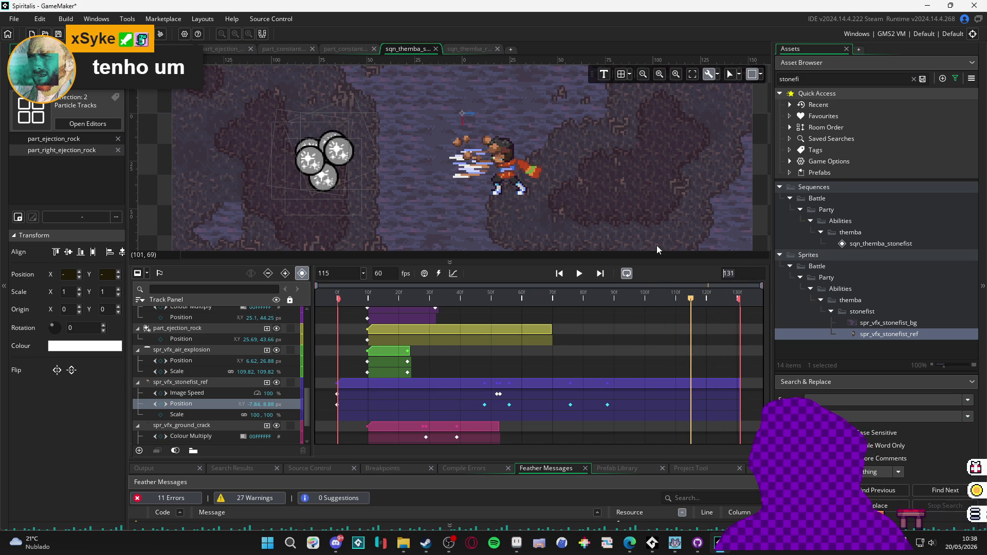
- Set the sqn_themba_stonefist sequence length to 250 frames
type("22")
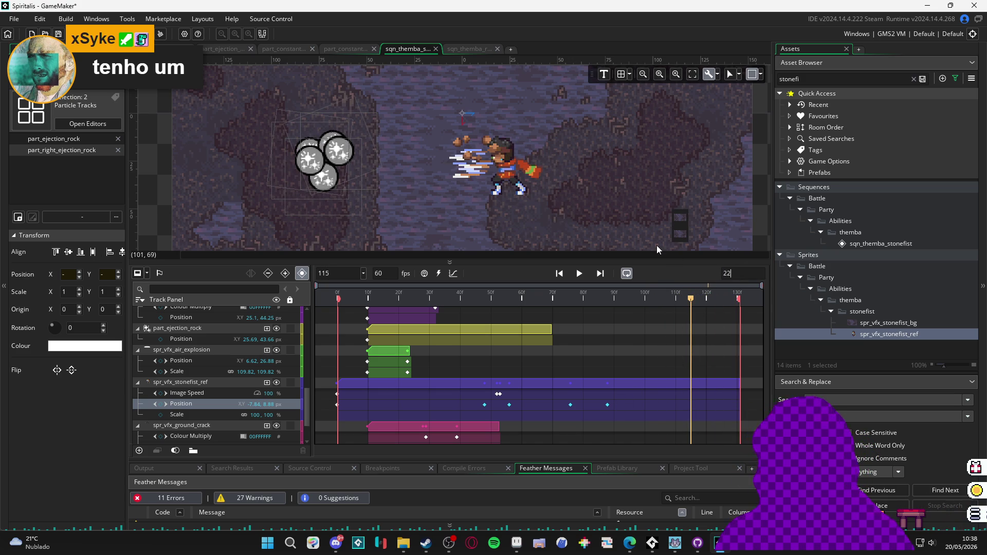
key("BackSpace")
type("50")
key("Return")
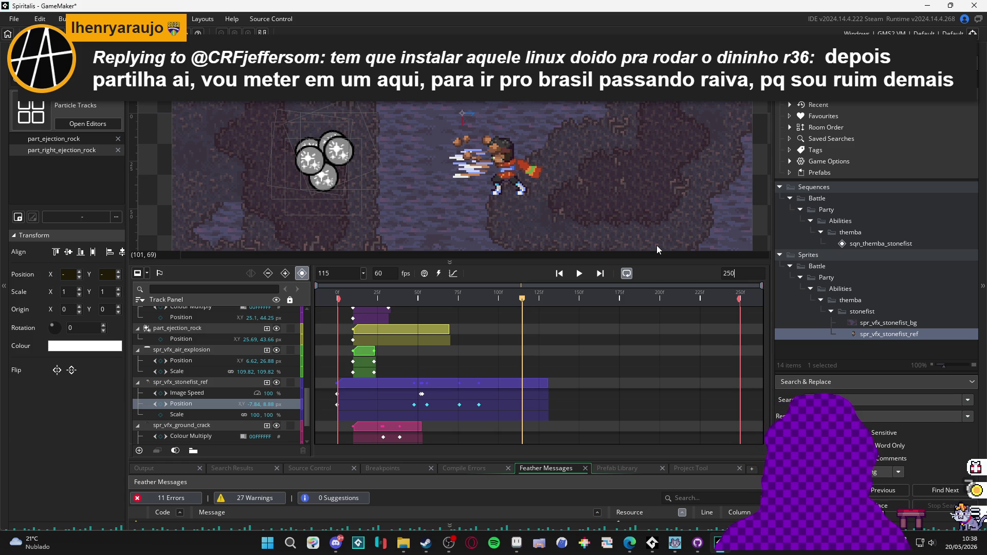
left_click(544, 386)
- Stretch spr_vfx_stonefist_ref to frame 250 and move its last two Position keyframes toward the end
mouse_move(547, 385)
left_mouse_down()
mouse_move(732, 386)
mouse_move(741, 401)
left_mouse_up()
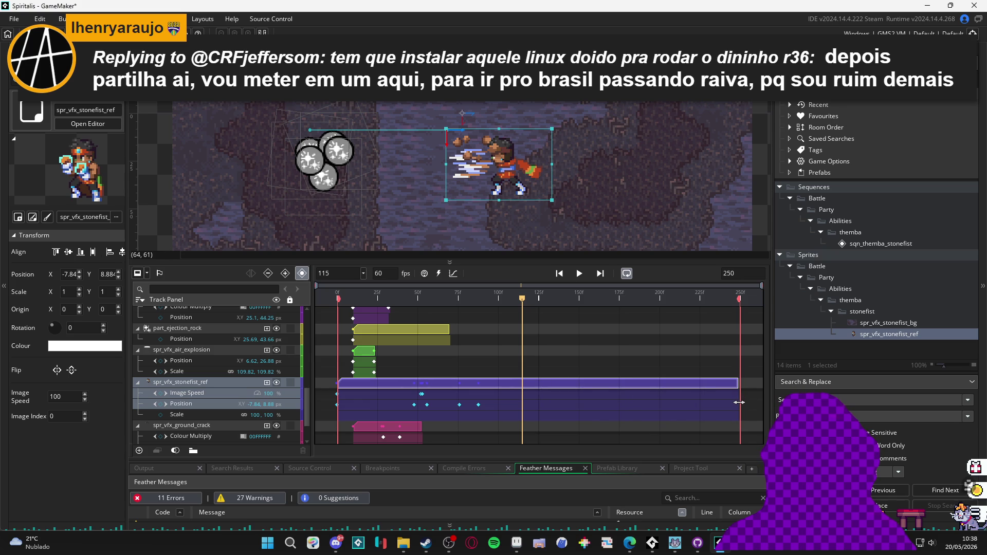
left_click(478, 405)
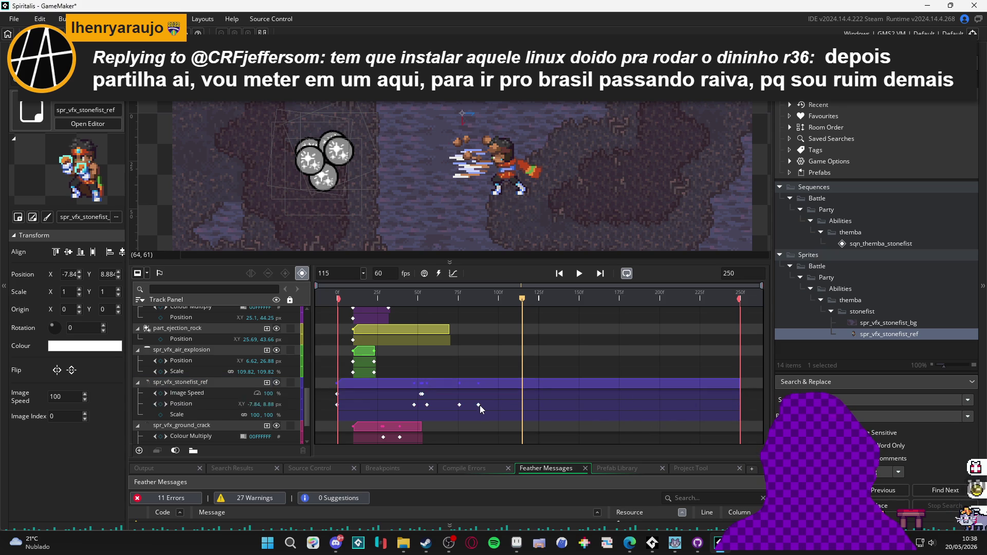
left_click(459, 405, "ctrl")
left_click_drag(459, 405, 721, 407)
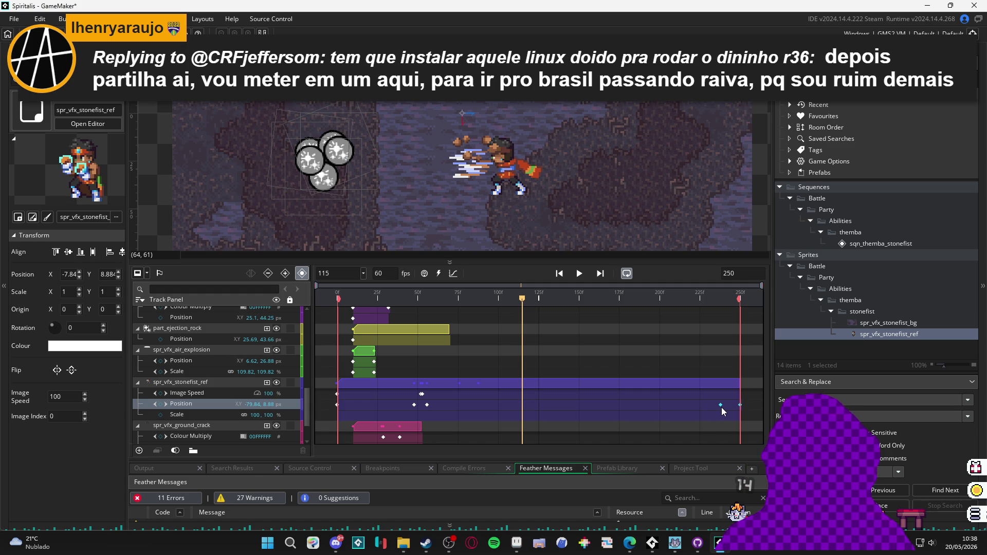
left_click(643, 353)
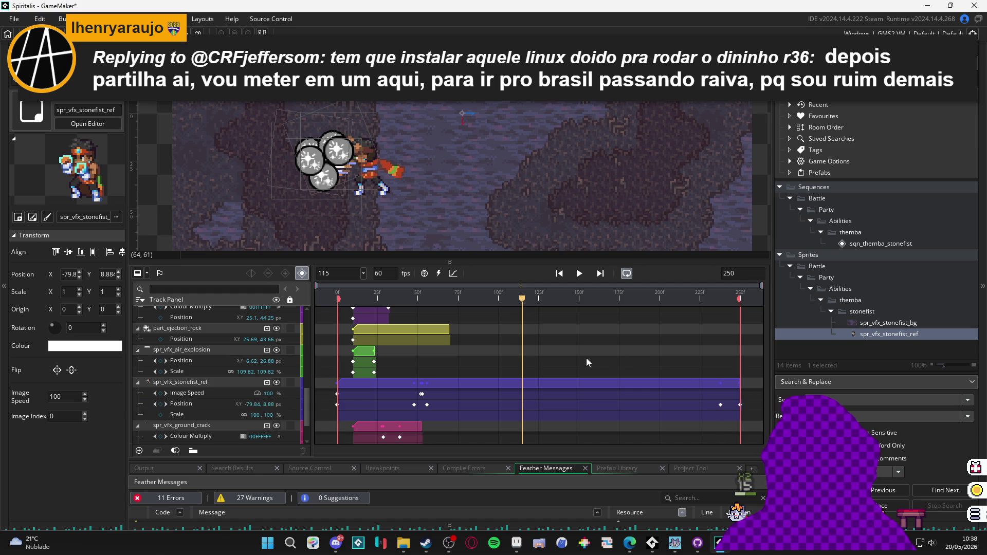
mouse_move(524, 297)
left_mouse_down()
mouse_move(436, 307)
mouse_move(646, 327)
mouse_move(607, 332)
mouse_move(593, 325)
mouse_move(606, 322)
mouse_move(585, 319)
mouse_move(595, 317)
left_mouse_up()
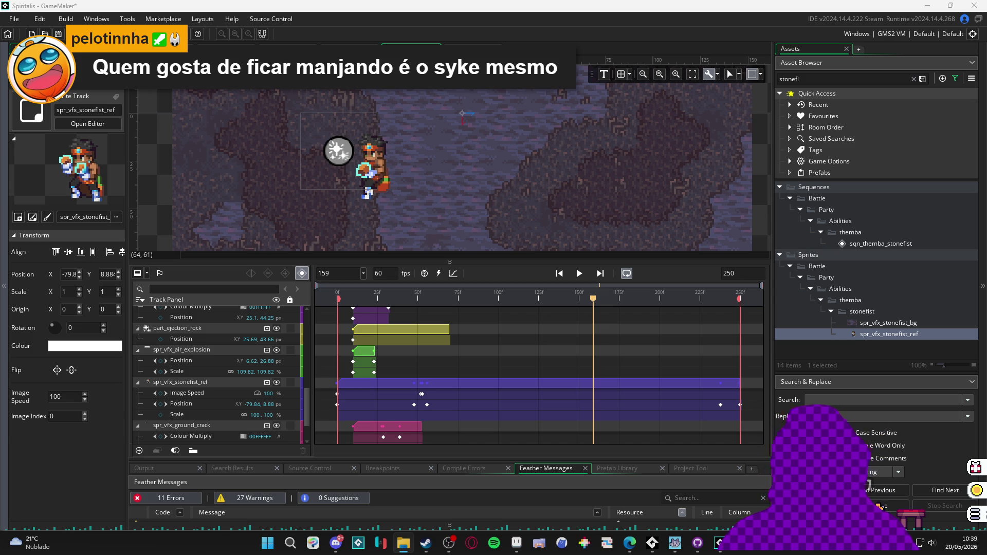
left_click_drag(371, 297, 307, 282)
key("space")
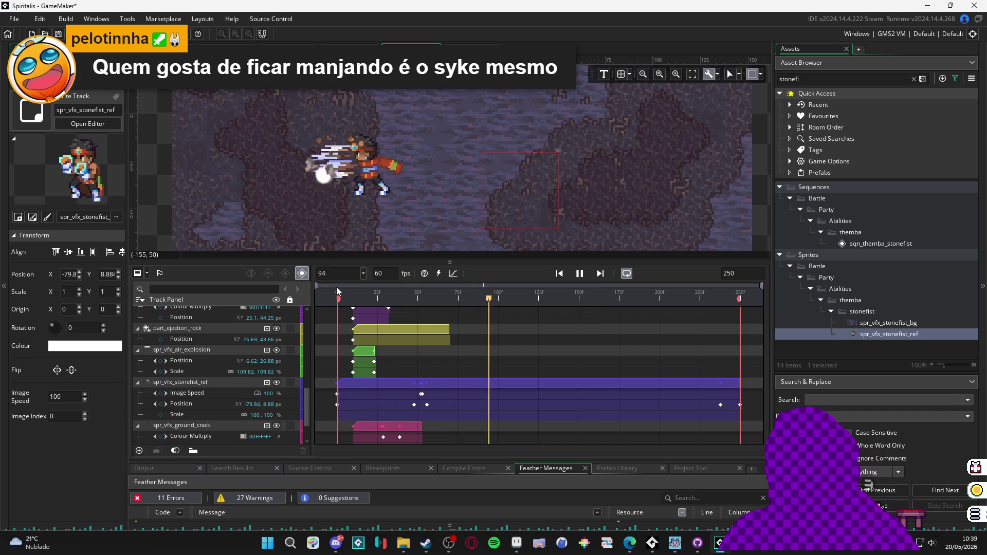
key("space")
scroll(480, 337, "down", 10)
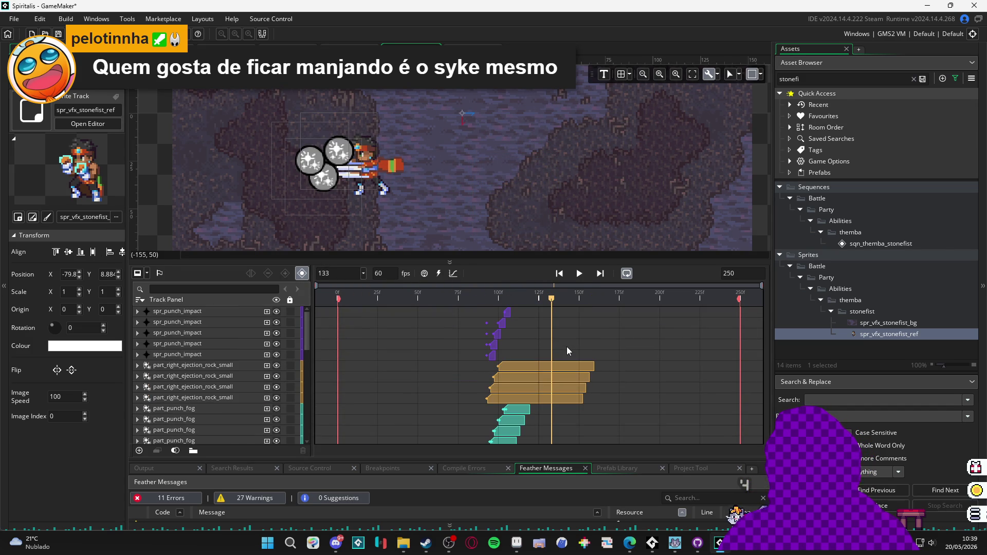
scroll(566, 346, "down", 2)
scroll(566, 346, "down", 2)
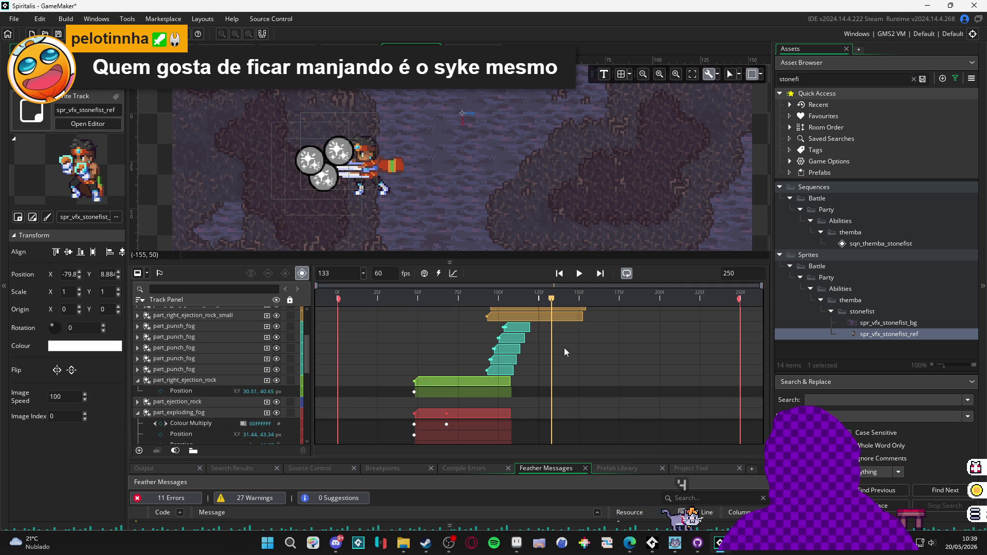
scroll(563, 347, "down", 3)
left_click(401, 297)
mouse_move(401, 297)
left_mouse_down()
mouse_move(384, 298)
mouse_move(433, 306)
left_mouse_up()
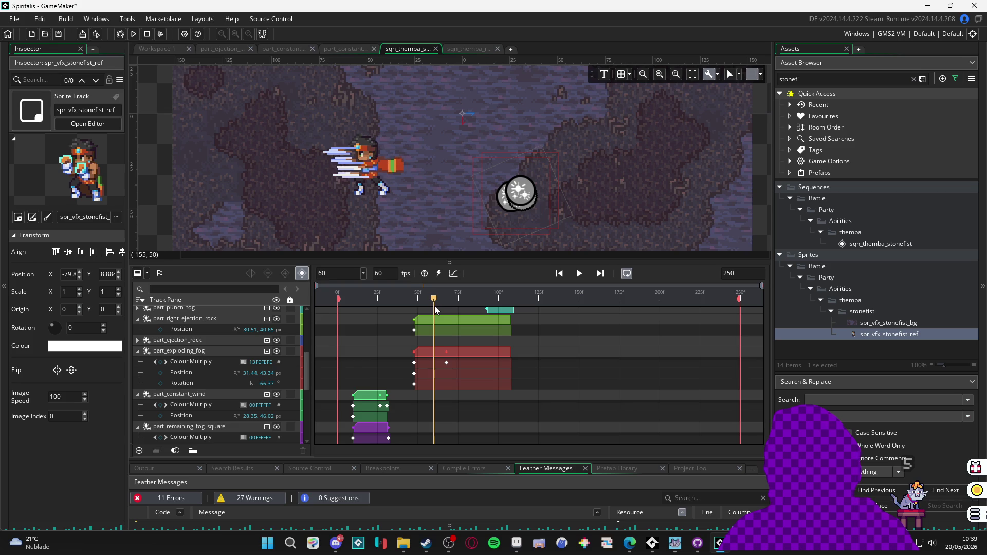
- Select the four part_punch_fog clips and slide them earlier to about frame 68
scroll(464, 363, "up", 4)
scroll(464, 363, "up", 2)
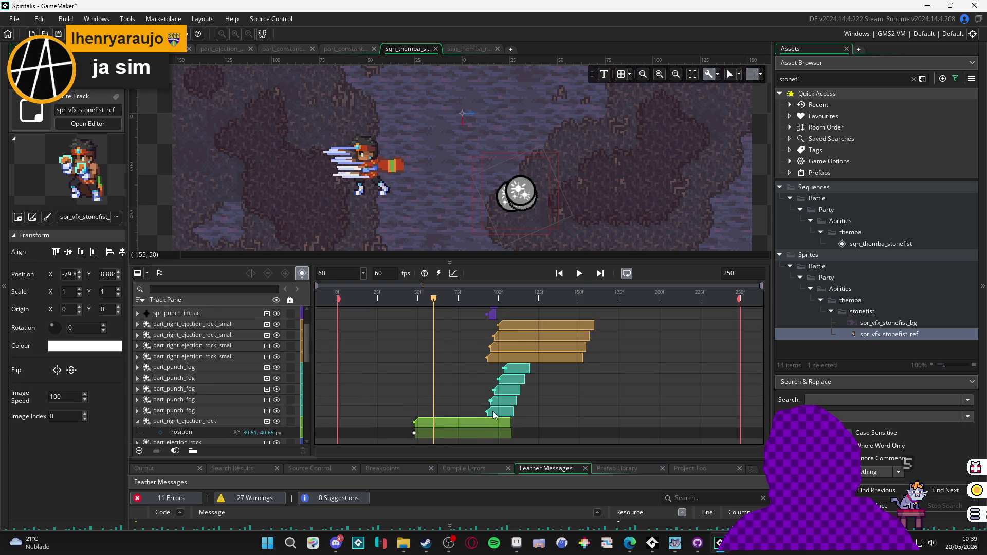
left_click(508, 402)
left_click(515, 390)
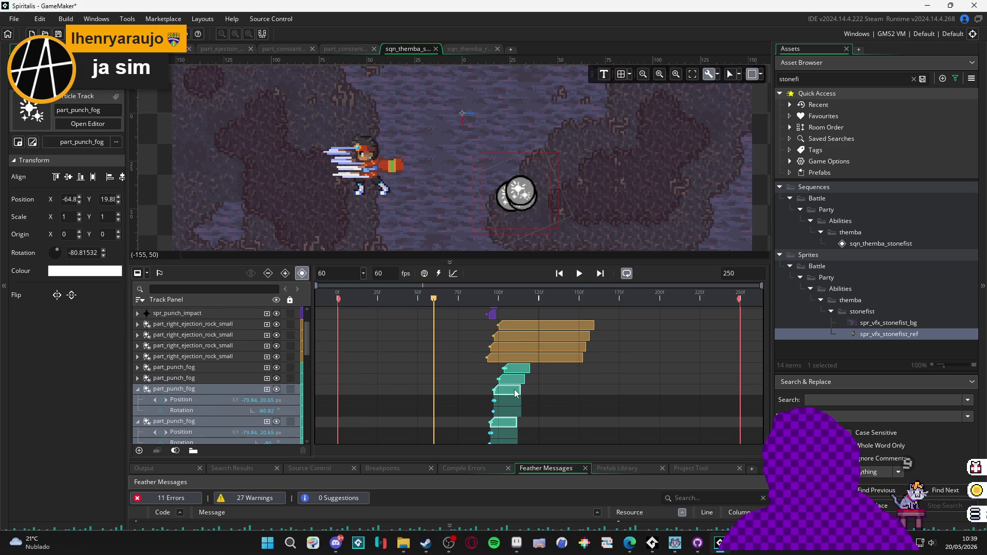
left_click(519, 379)
left_click(520, 369)
scroll(519, 369, "down", 3)
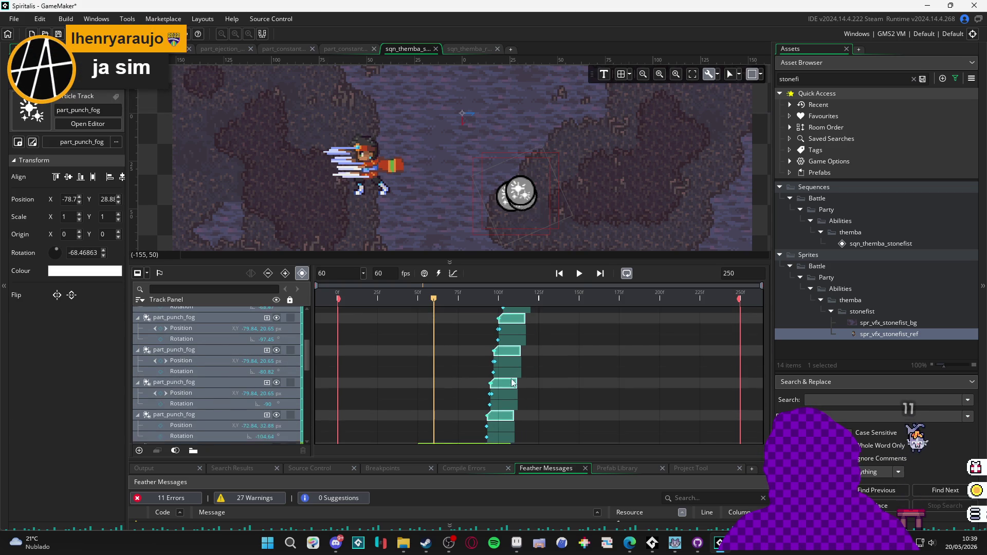
scroll(508, 401, "down", 2)
scroll(501, 421, "up", 2)
scroll(497, 433, "down", 2)
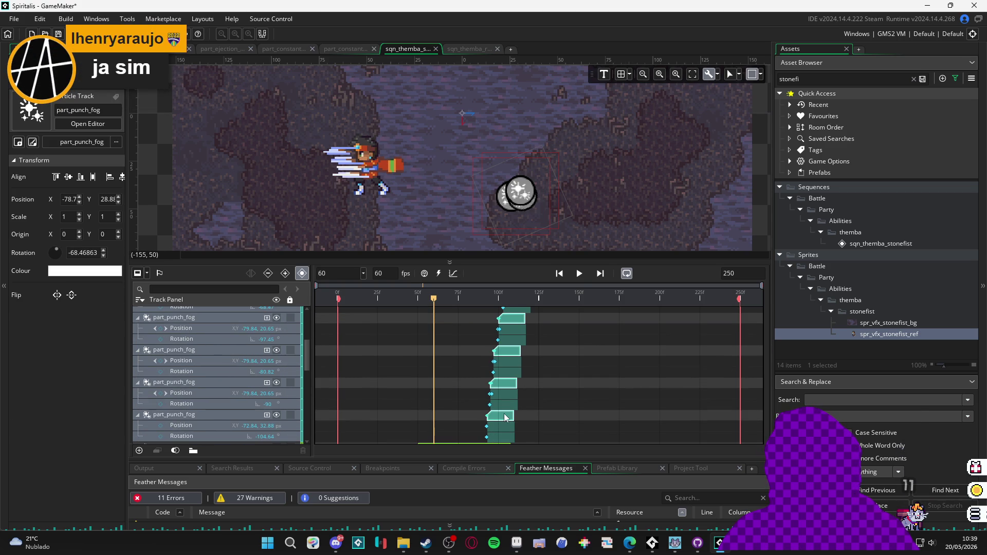
left_click_drag(504, 417, 451, 418)
- Move the four part_right_ejection_rock_small clips about 35 frames earlier
scroll(486, 411, "up", 10)
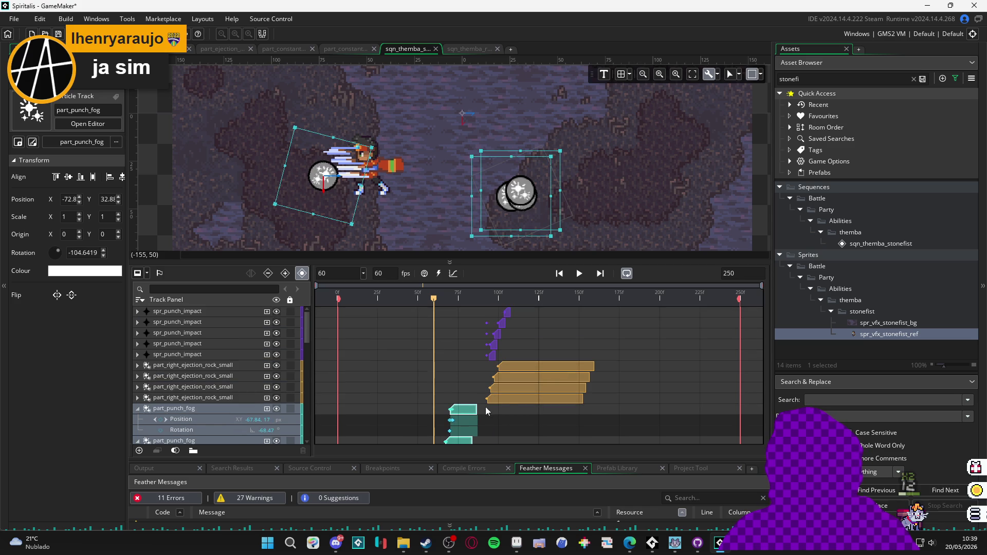
left_click(510, 398)
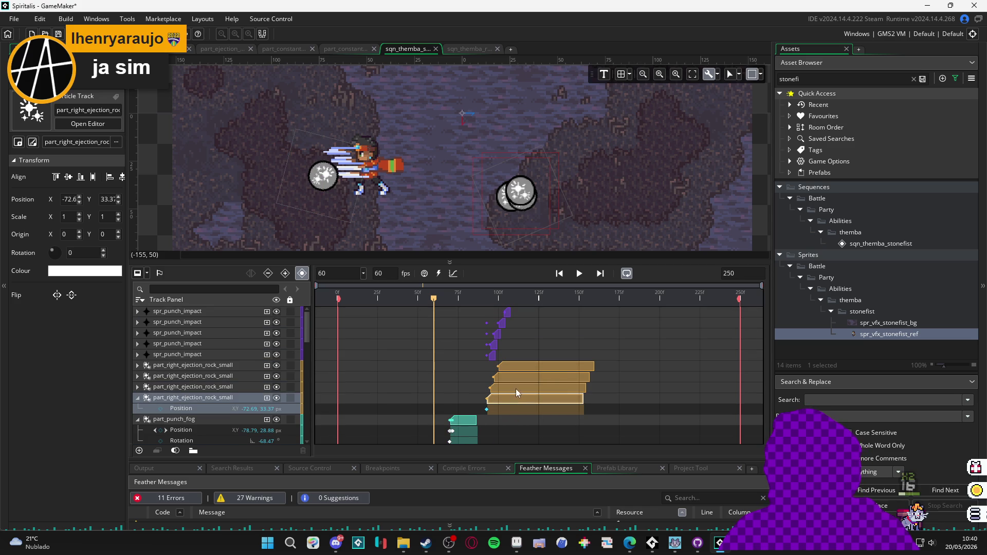
left_click(516, 385, "shift")
left_click(516, 376, "shift")
left_click(513, 368, "shift")
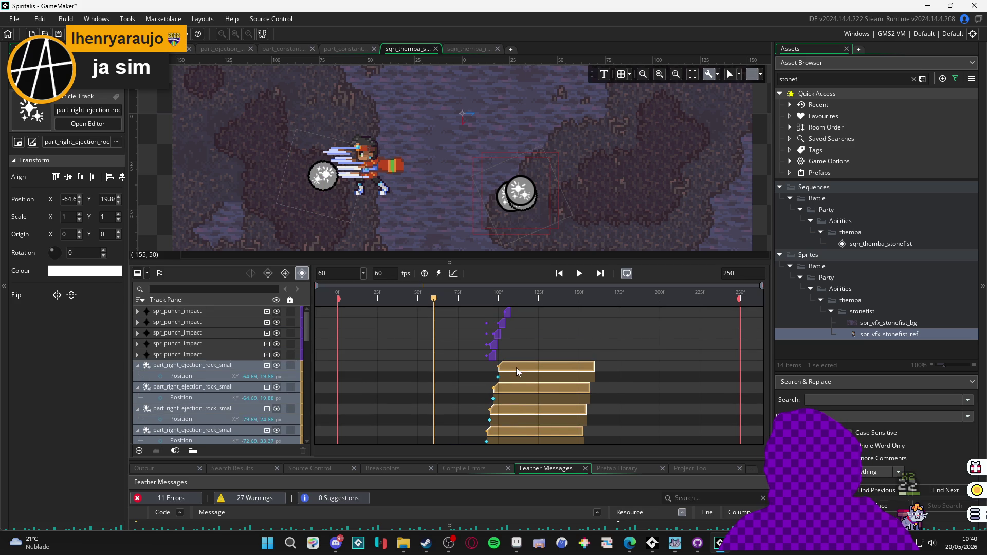
scroll(516, 368, "down", 1)
left_click_drag(498, 409, 445, 409)
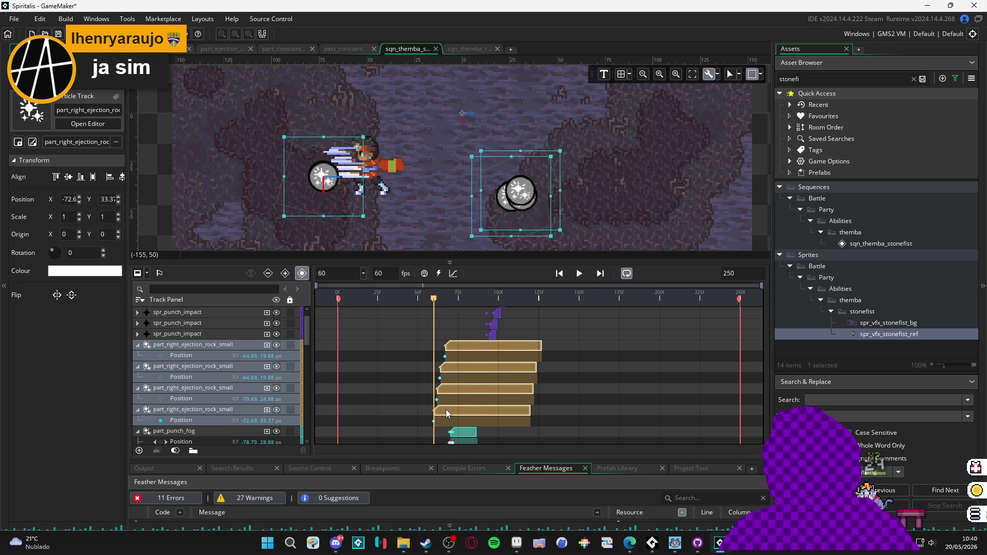
scroll(447, 411, "up", 1)
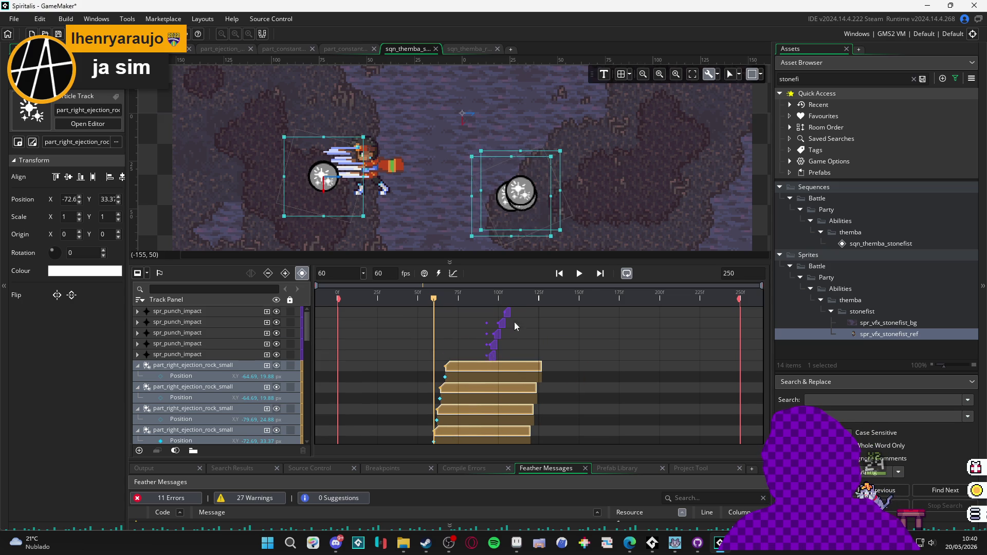
- Select all five spr_punch_impact clips and shift them earlier to about frame 60
left_click(504, 311)
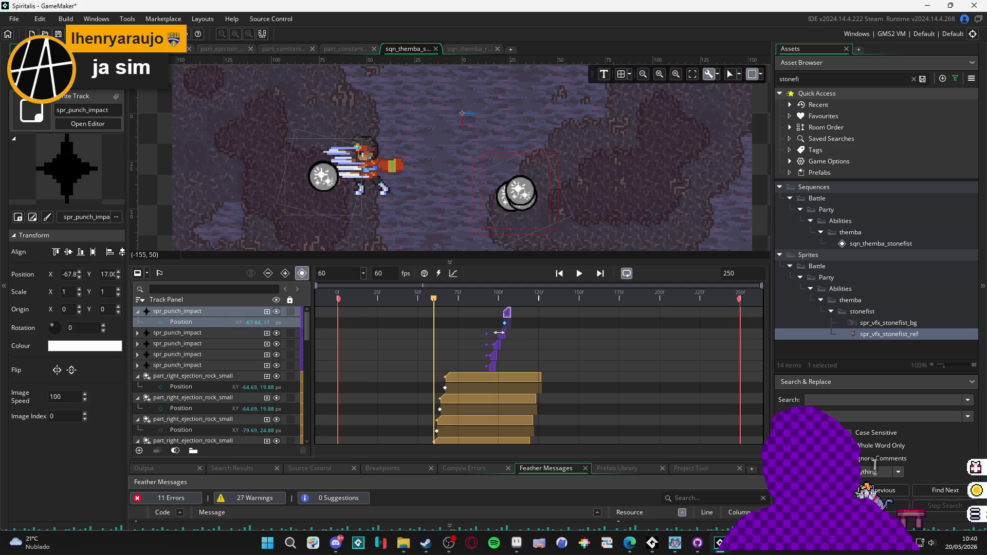
left_click(501, 335)
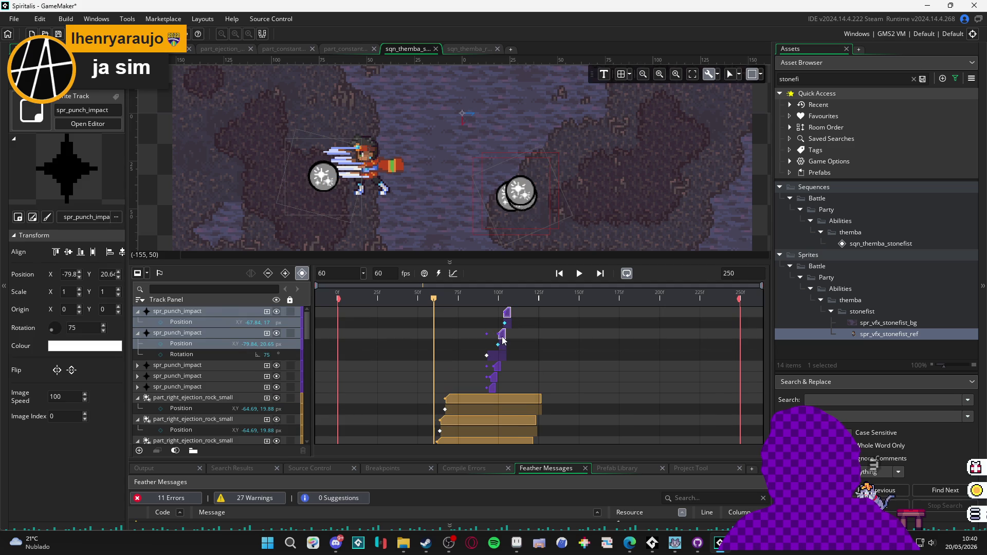
scroll(494, 388, "up", 2)
left_click(496, 366)
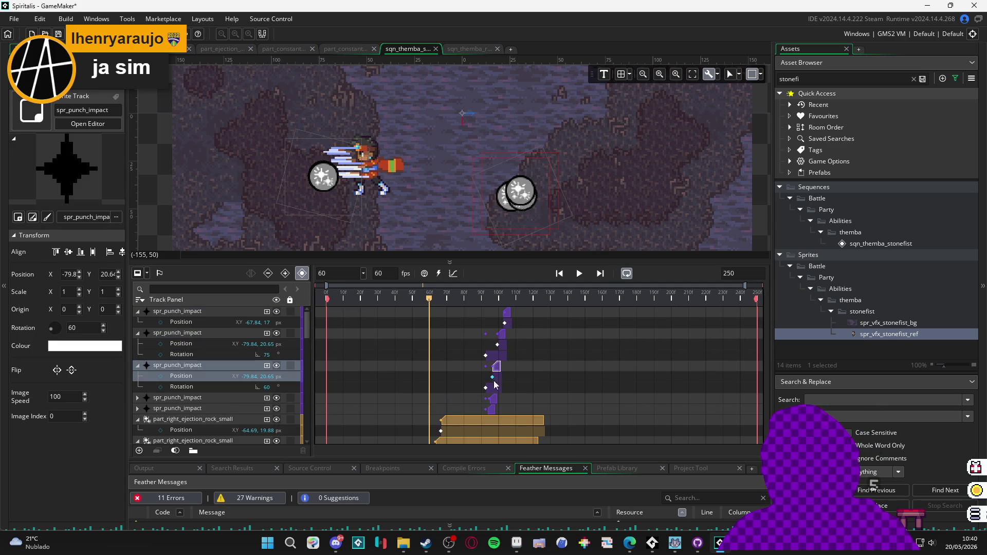
left_click(507, 316)
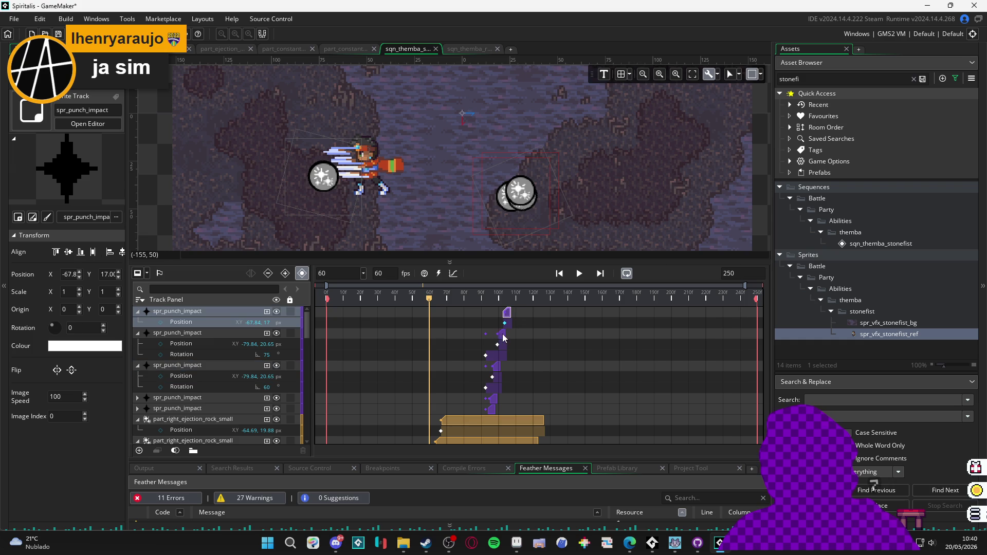
left_click(501, 335, "shift")
left_click(495, 368, "shift")
left_click(491, 400, "shift")
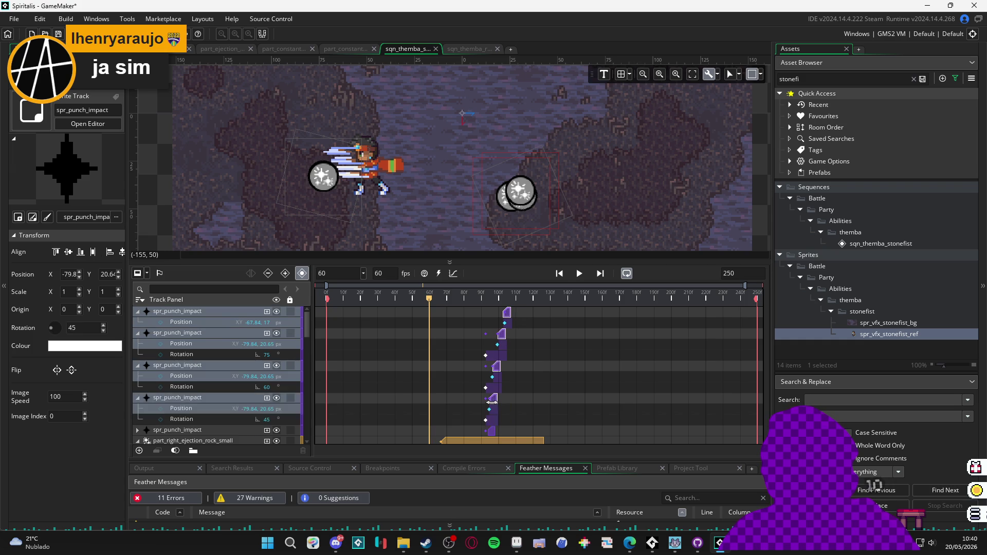
left_click(490, 431, "shift")
scroll(488, 426, "down", 4)
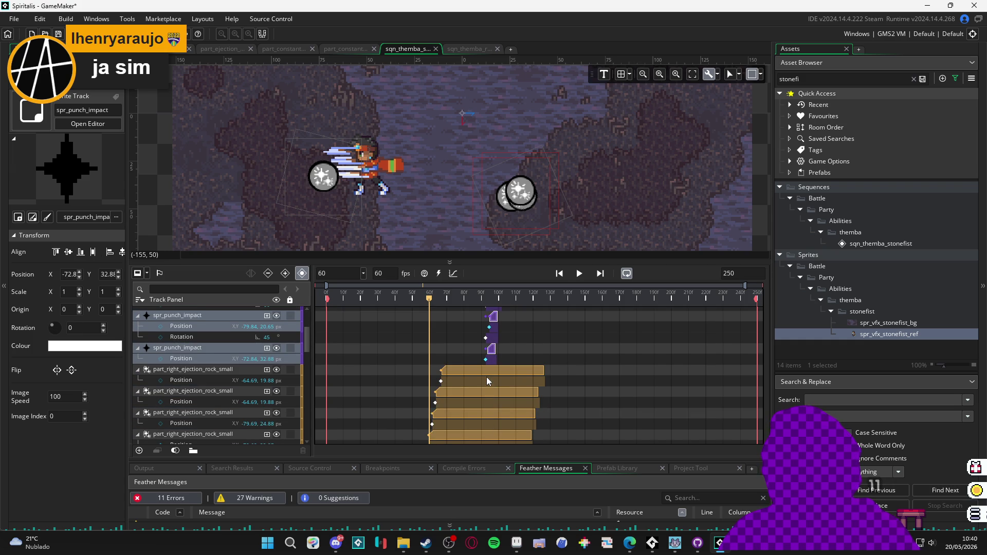
scroll(486, 377, "up", 1)
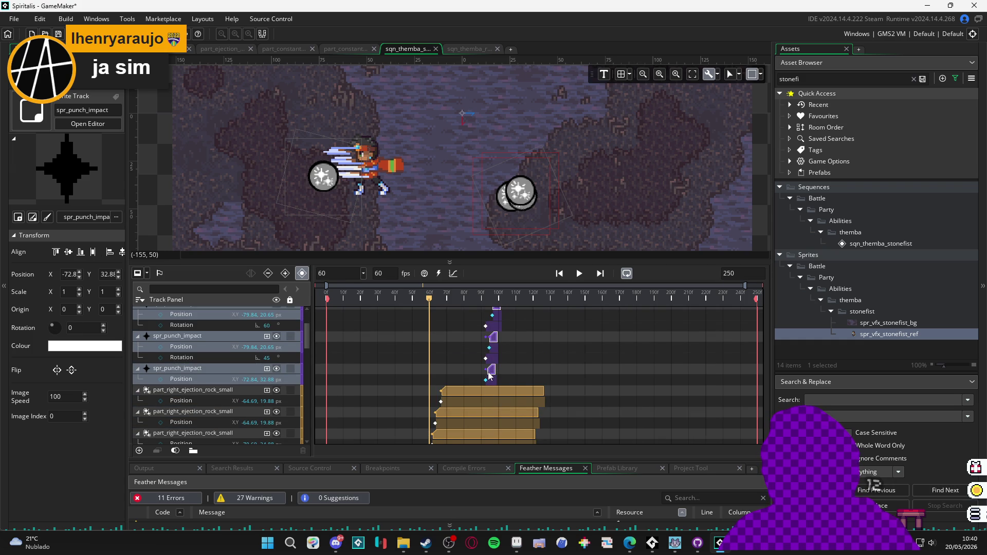
scroll(489, 369, "up", 2)
left_click_drag(490, 369, 420, 380)
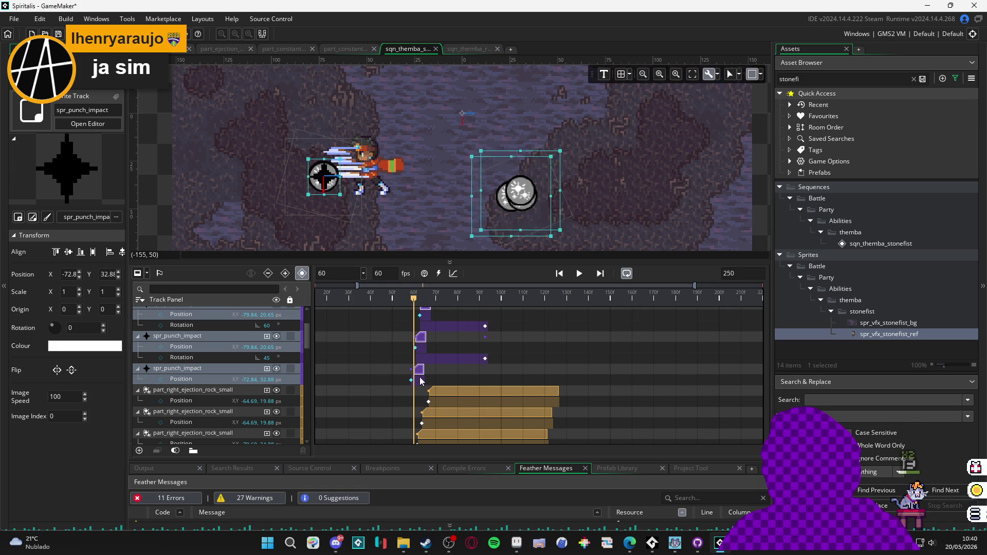
scroll(442, 369, "down", 2)
scroll(443, 371, "up", 2)
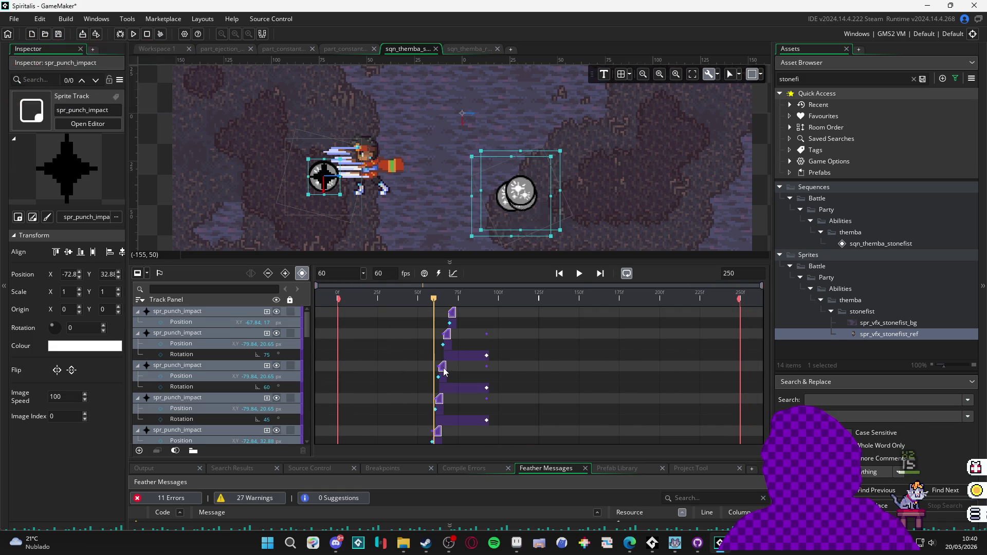
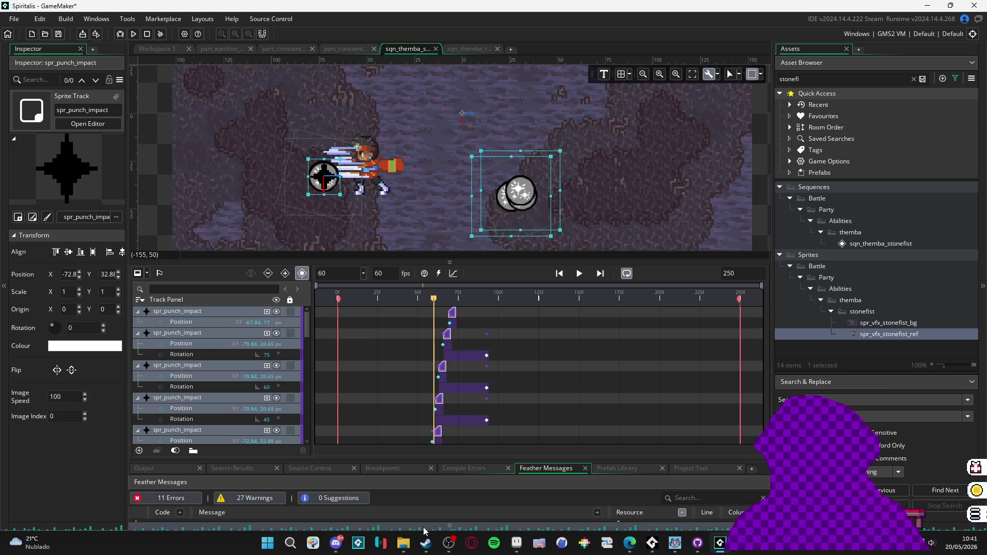
- Bring up the PICO-8 console, glance at VS Code, then enter 'load navinha.p8' at the prompt
left_click(585, 543)
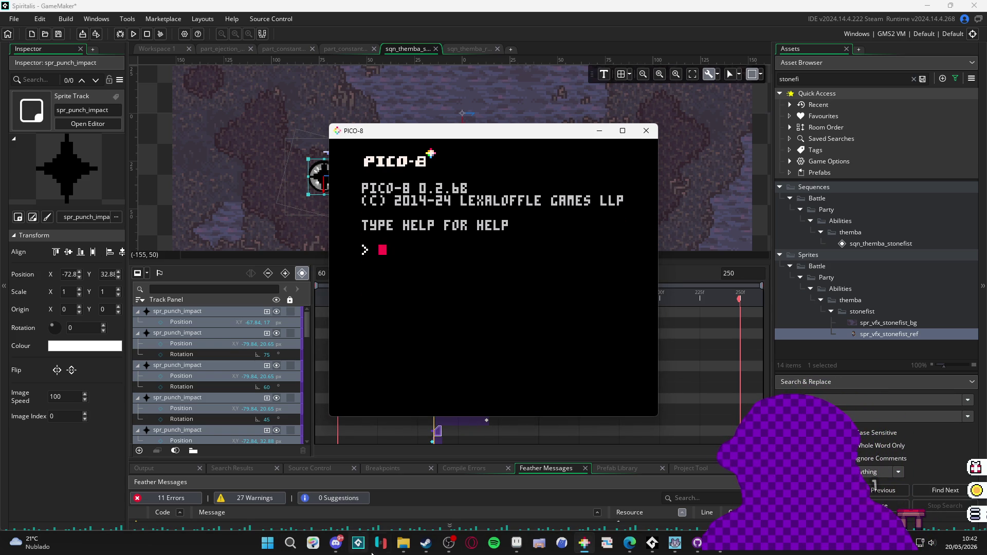
mouse_move(403, 544)
left_click(266, 549)
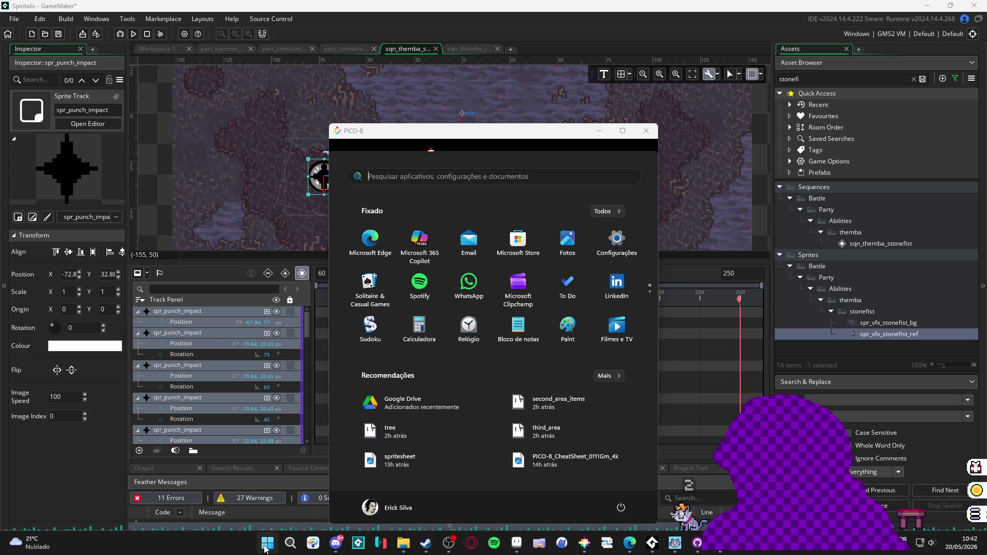
type("code")
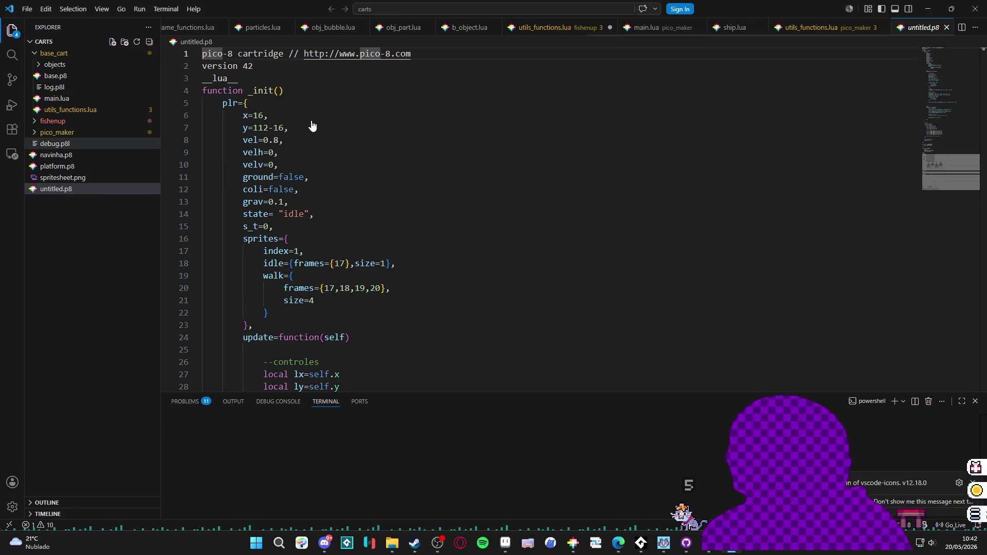
key("alt+Tab")
type("load navinha.p8")
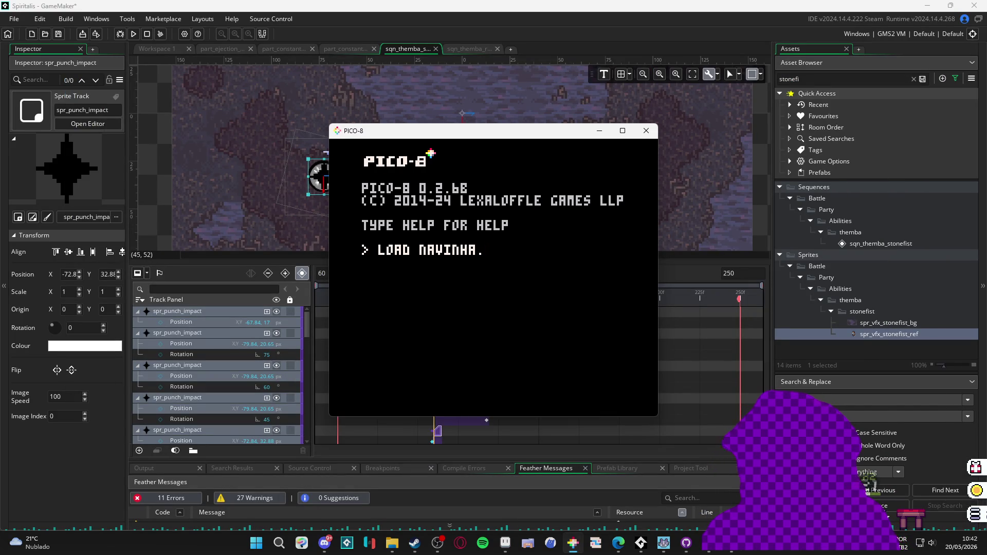
- Load navinha.p8 and run it, moving the ship up and down
key("Return")
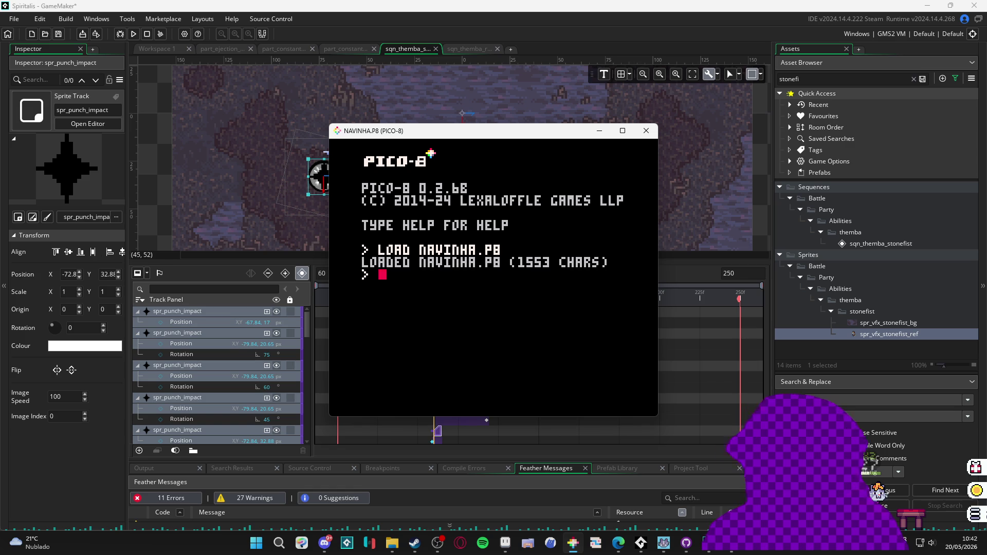
key("ctrl+r")
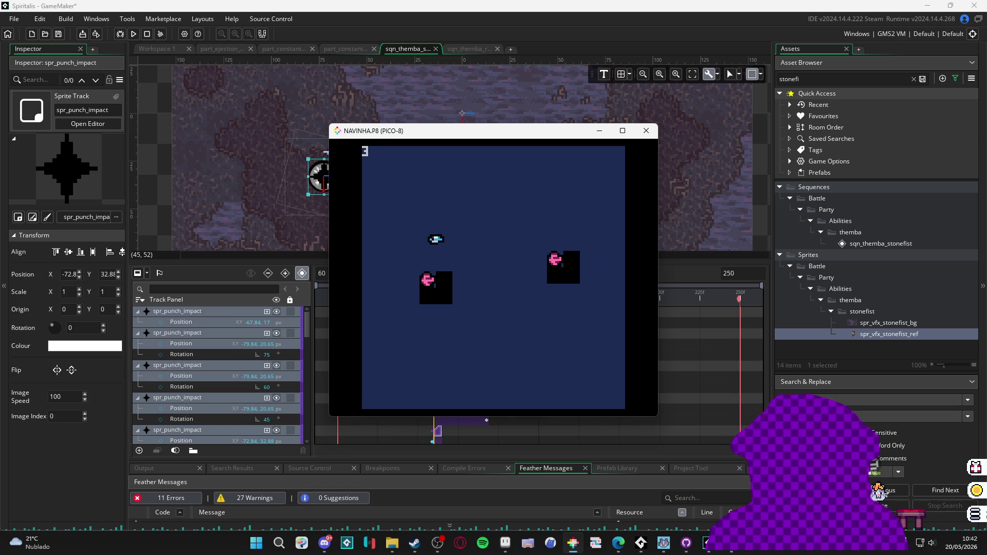
key("Up")
key("Down")
- Review the cart's code in the player, UTILS and METEOR tabs, then run the cart again
key("Escape")
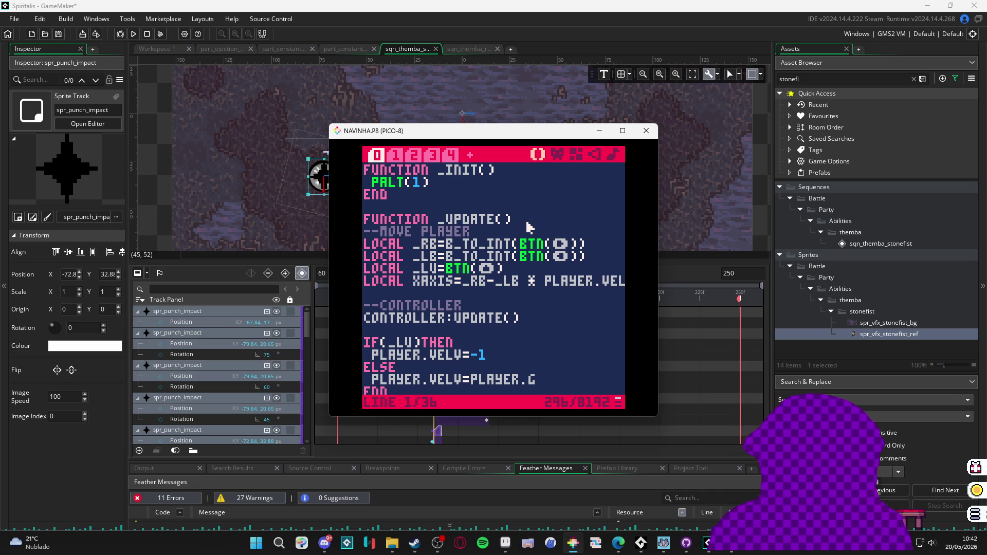
scroll(529, 228, "down", 2)
scroll(529, 227, "down", 3)
scroll(463, 231, "up", 5)
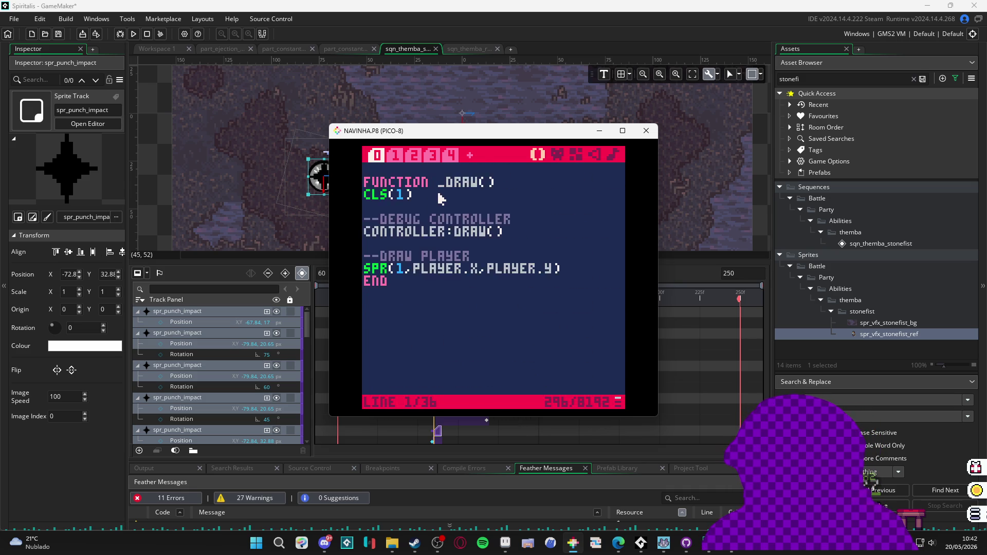
scroll(421, 174, "up", 5)
left_click(396, 155)
left_click(413, 155)
scroll(437, 170, "down", 2)
scroll(443, 175, "up", 4)
left_click(450, 155)
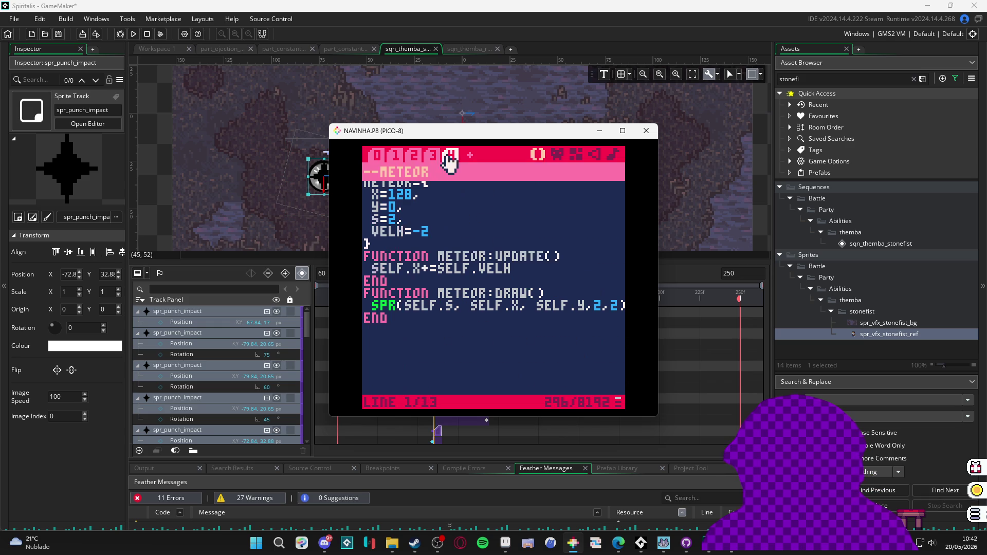
key("ctrl+r")
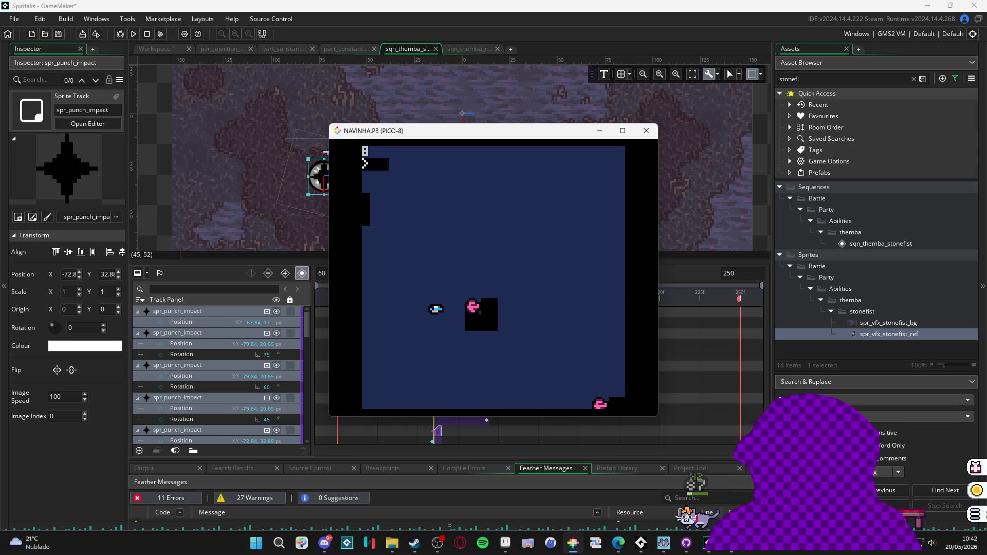
- Launch the SPLORE cart browser and switch to the FEATURED cart list
type("s")
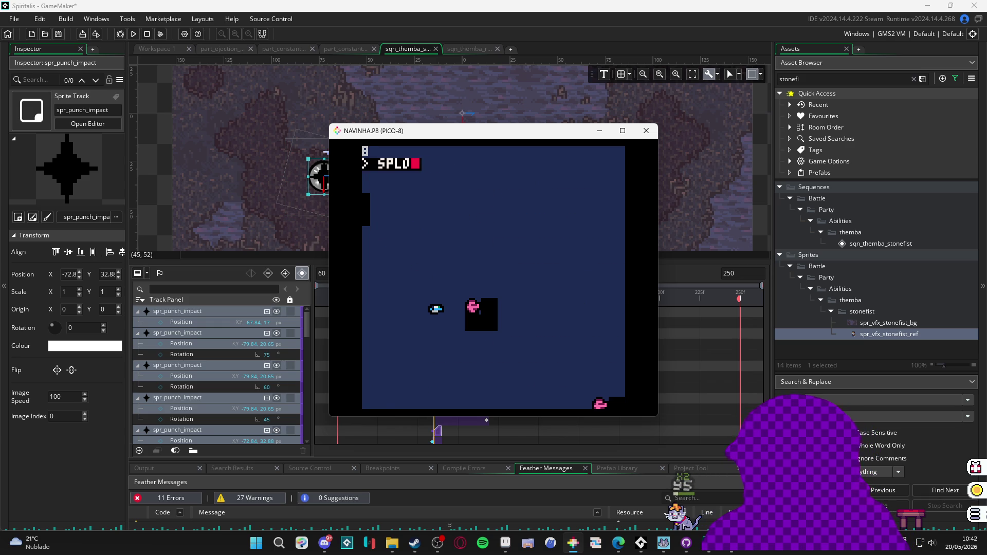
type("re")
key("Return")
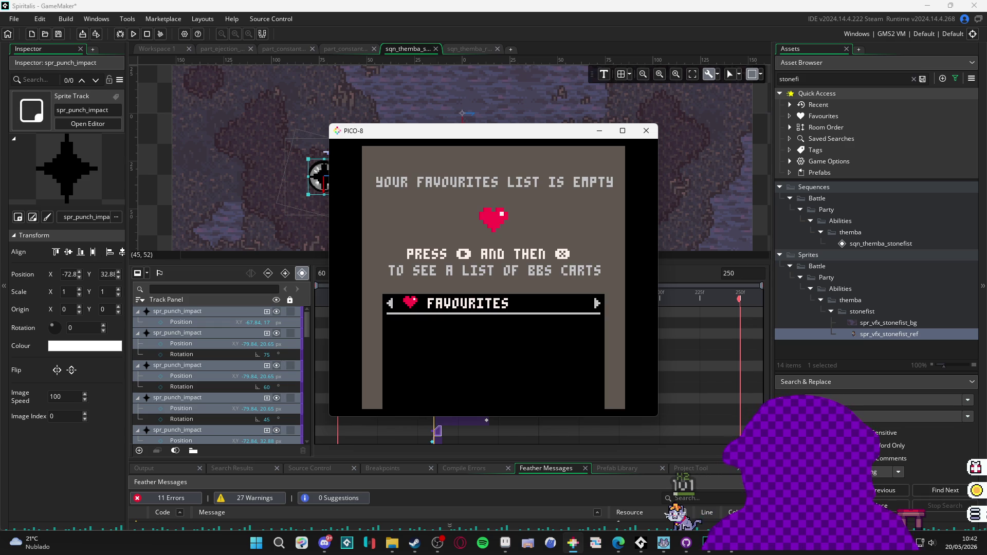
key("Right")
key("Right")
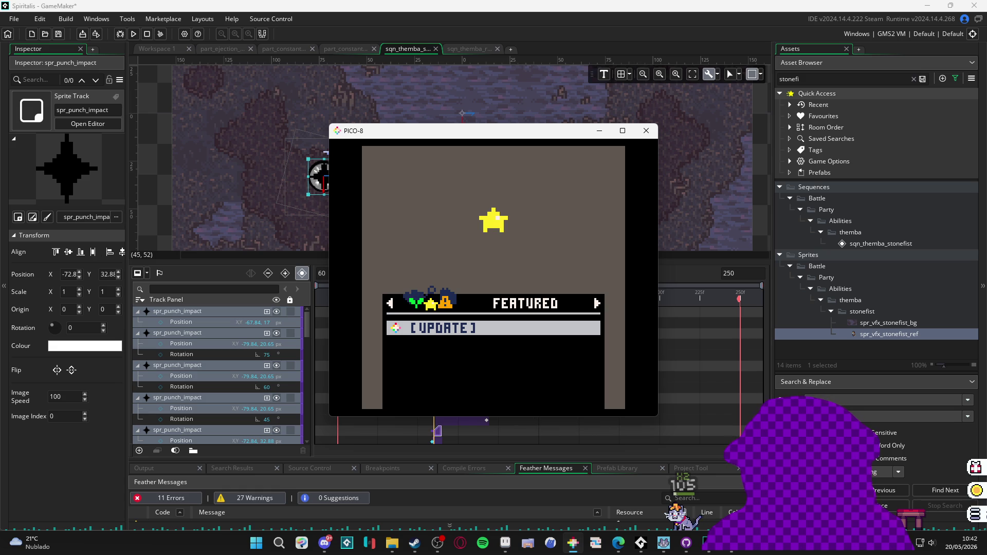
key("Left")
key("Right")
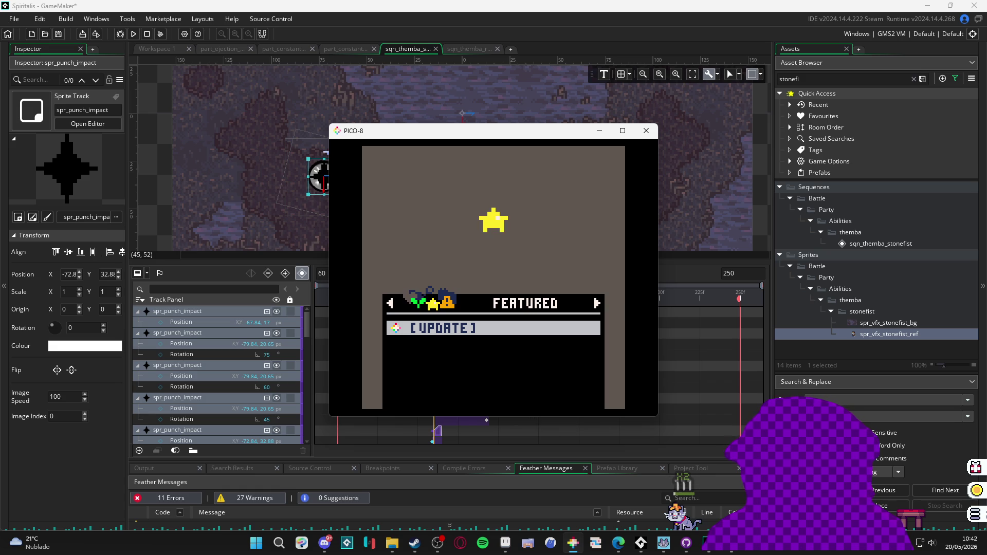
key("x")
- Move down the featured carts to PICOVALLEY and run it
key("Down")
key("Down")
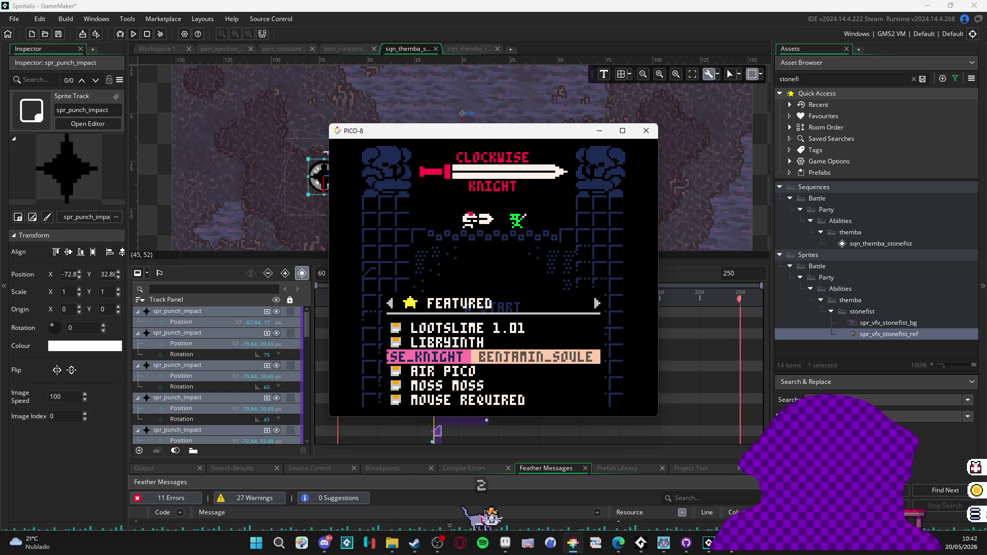
key("Down")
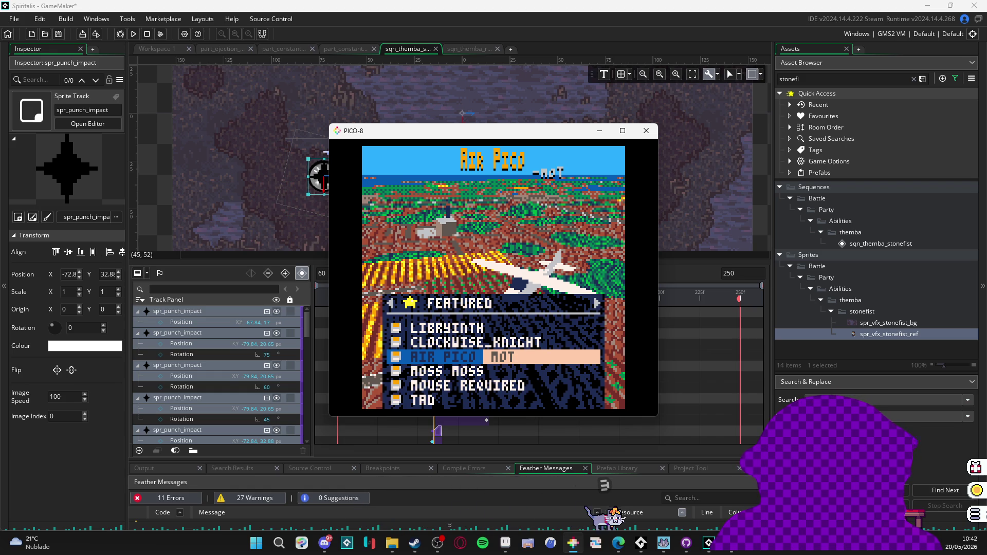
key("Down")
key("Down")
key("Down")
key("Down")
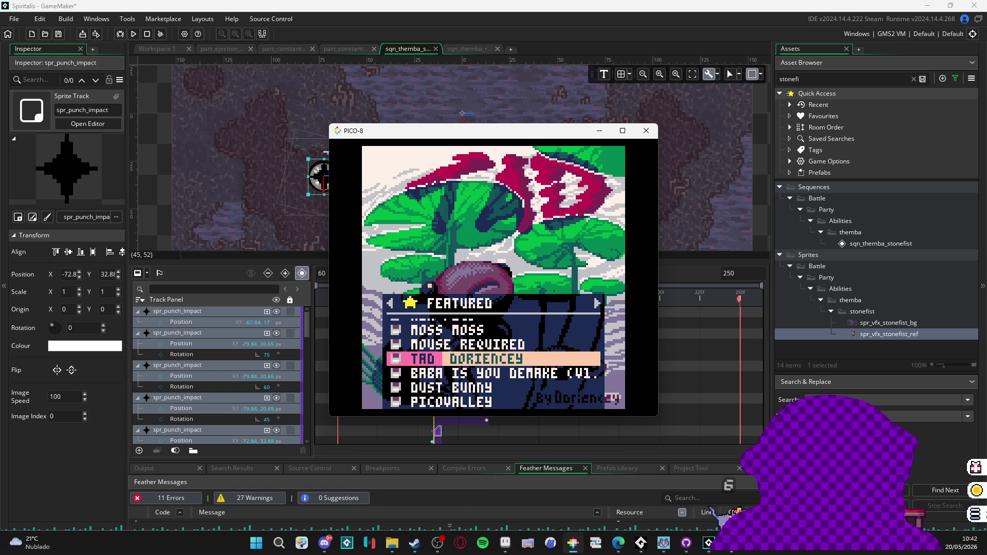
key("Down")
key("Down")
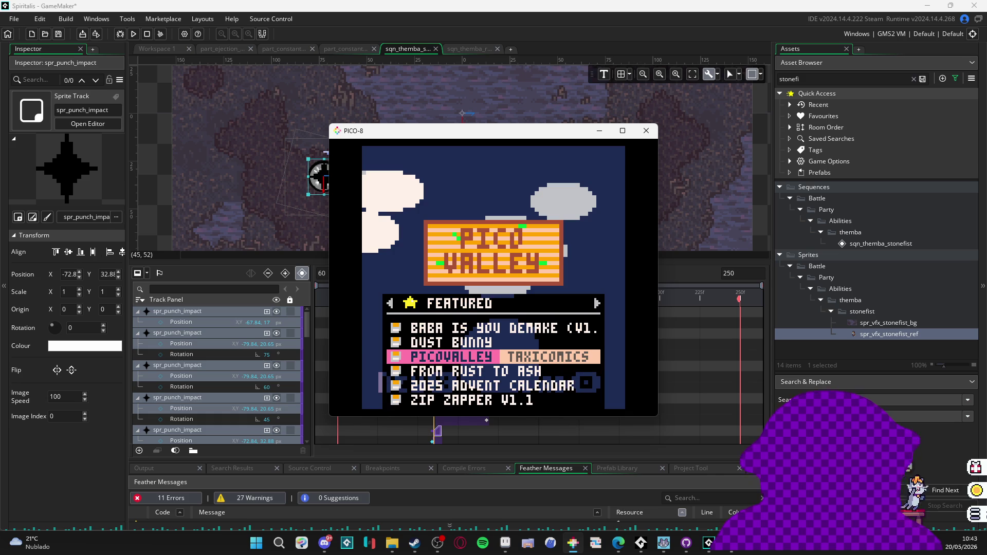
key("x")
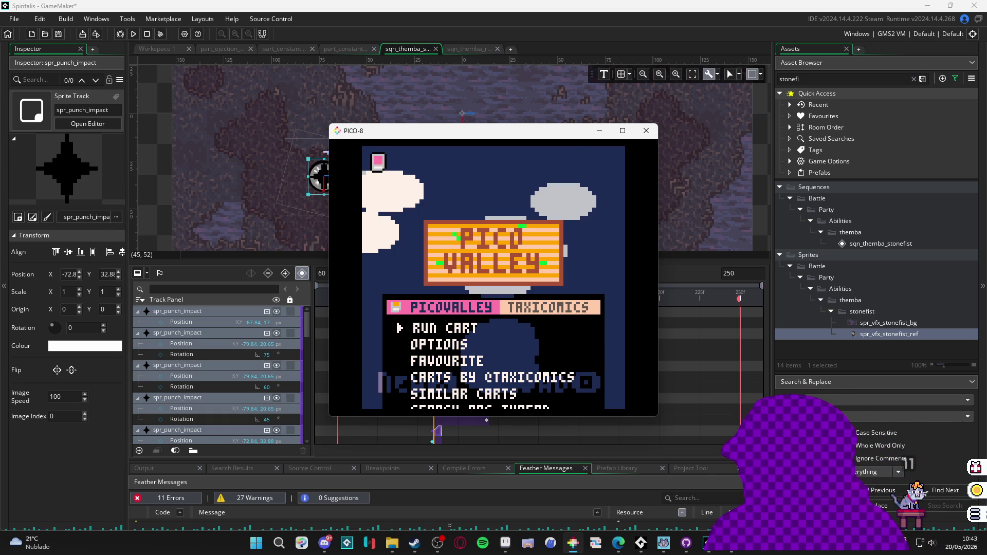
key("x")
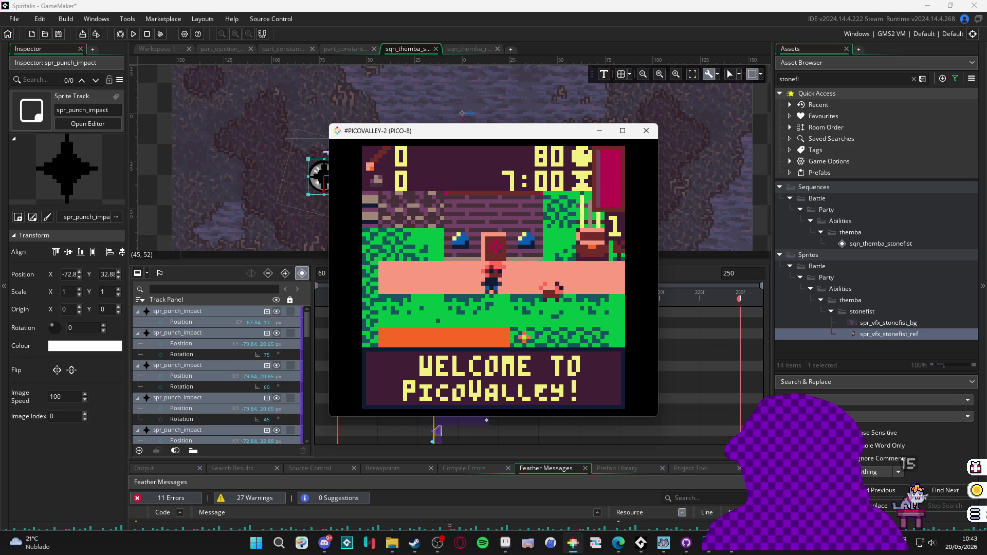
- Get through the PicoValley welcome dialogue, walk into the house and sleep to start the next day
key("Return")
key("x")
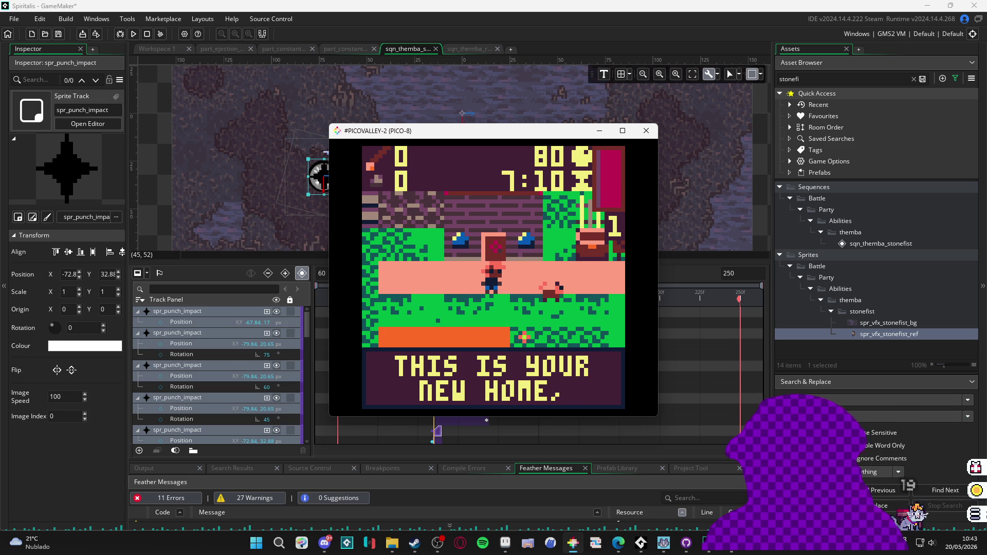
key("x")
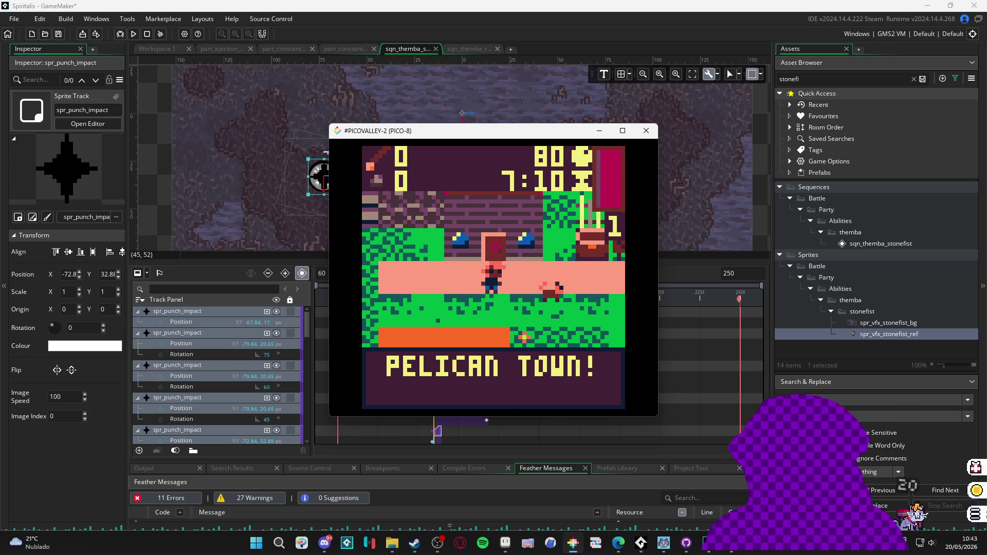
key("x")
key("Right")
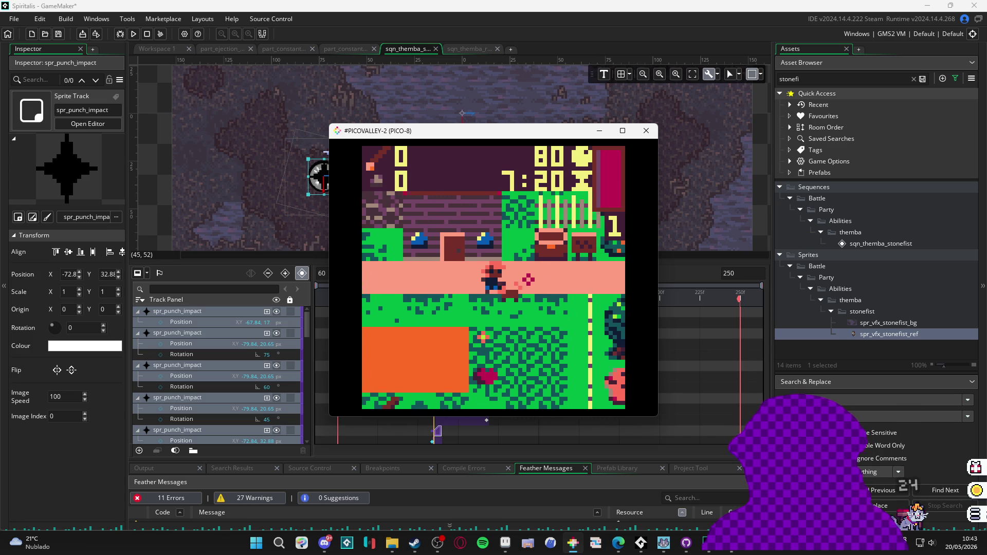
key("Left")
key("Up")
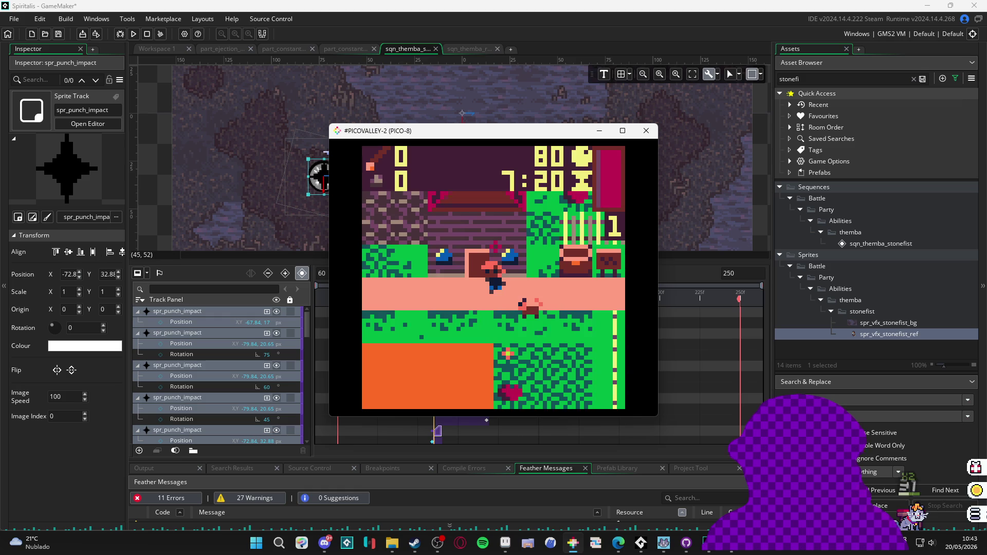
key("Left")
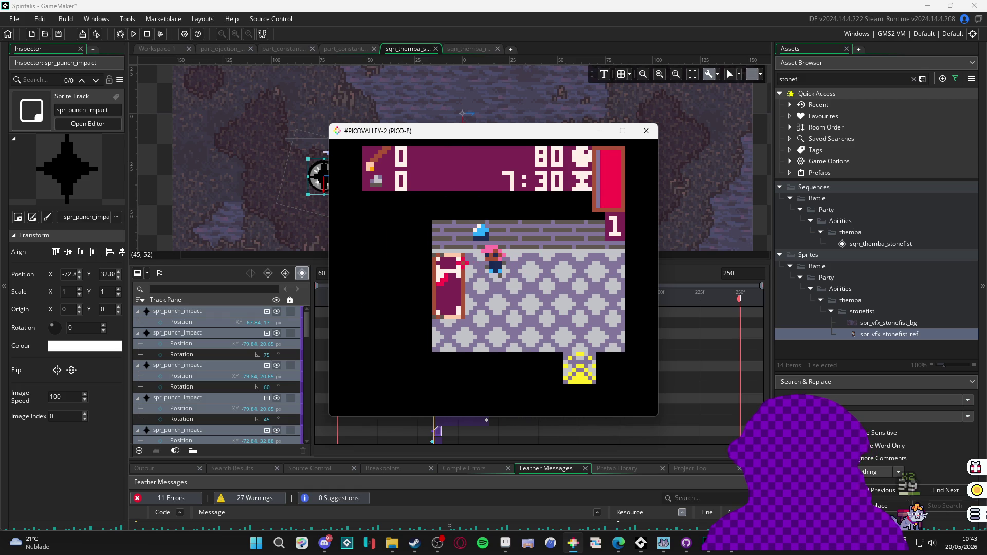
key("Left")
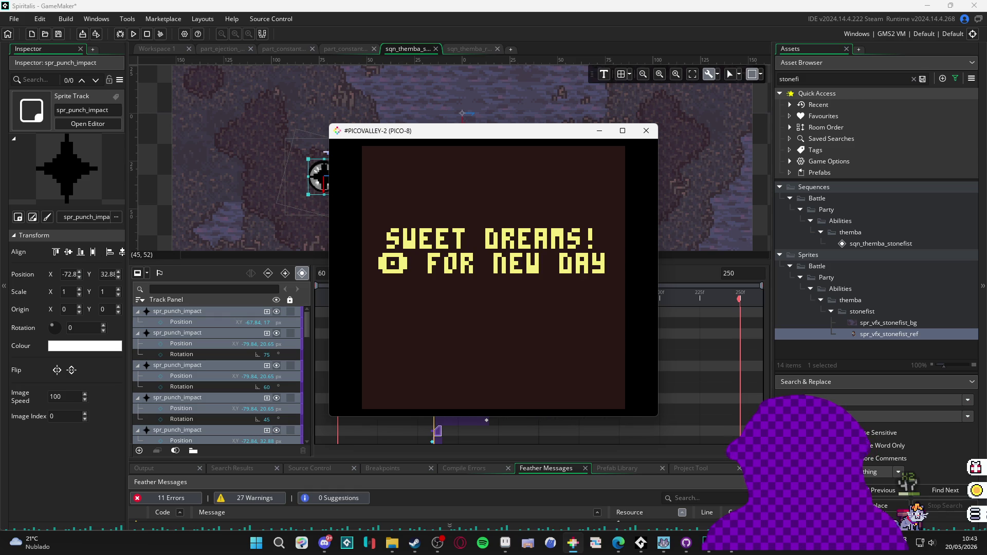
key("z")
- Walk out through the village, north to the cobblestone area and up the stairs
key("Down")
key("Down")
key("Return")
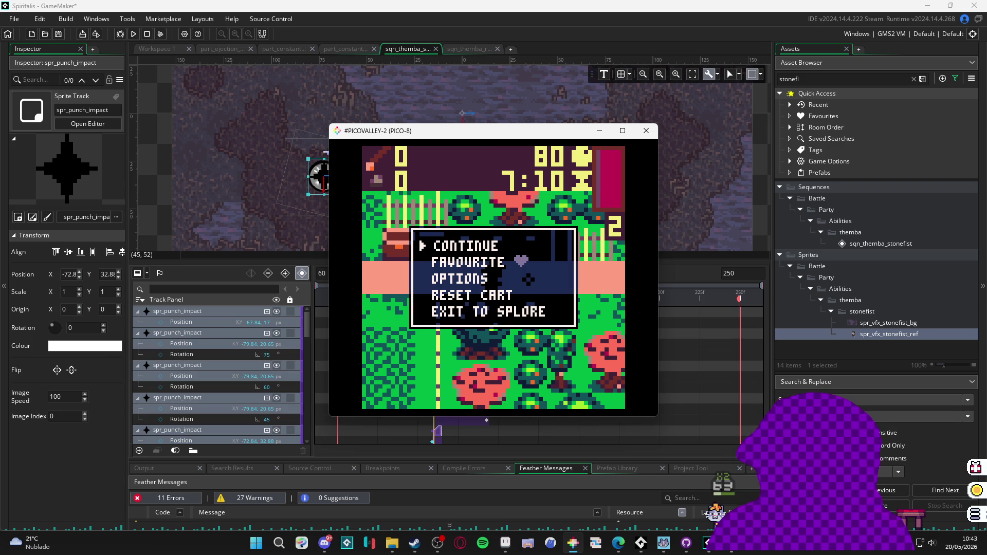
key("Return")
key("Down")
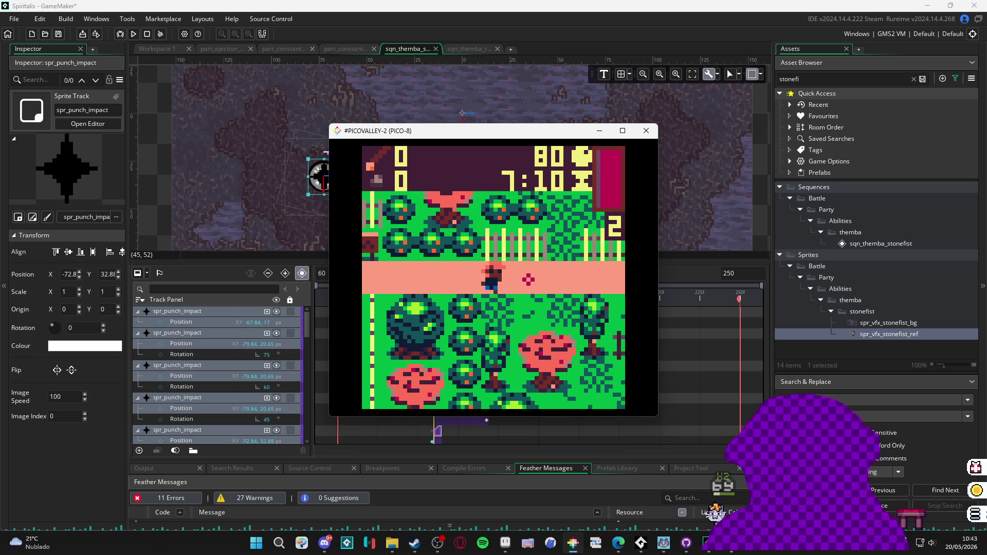
key("Down")
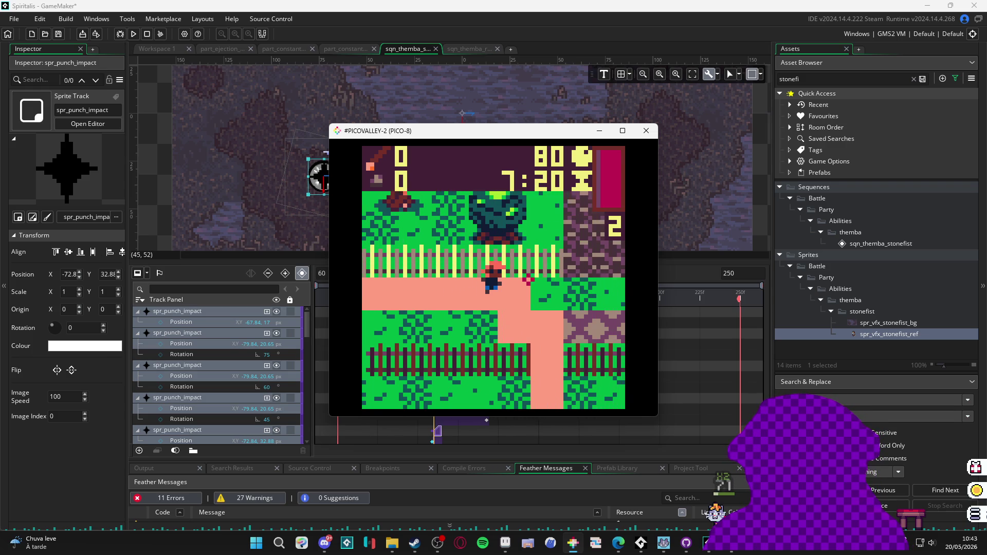
key("Up")
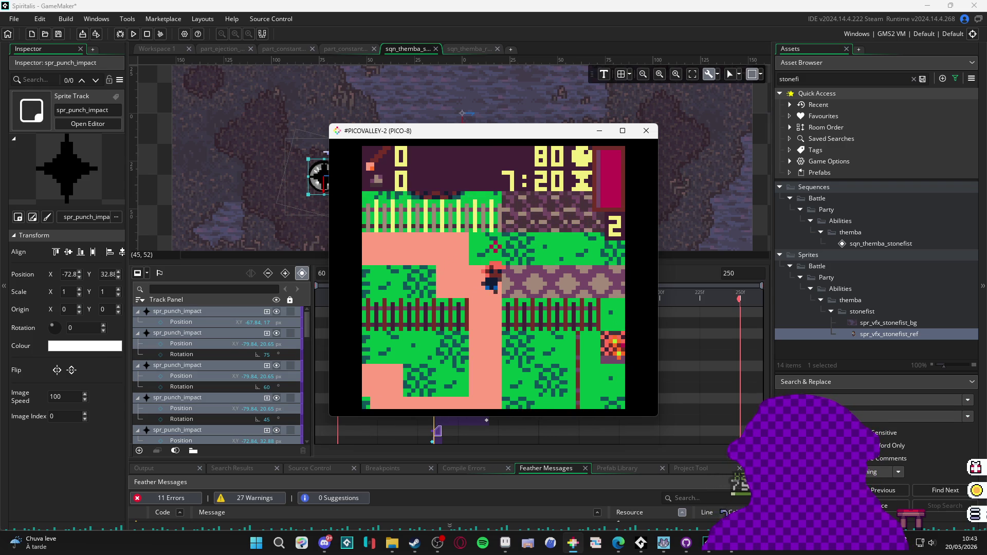
key("Right")
key("Up")
key("Up")
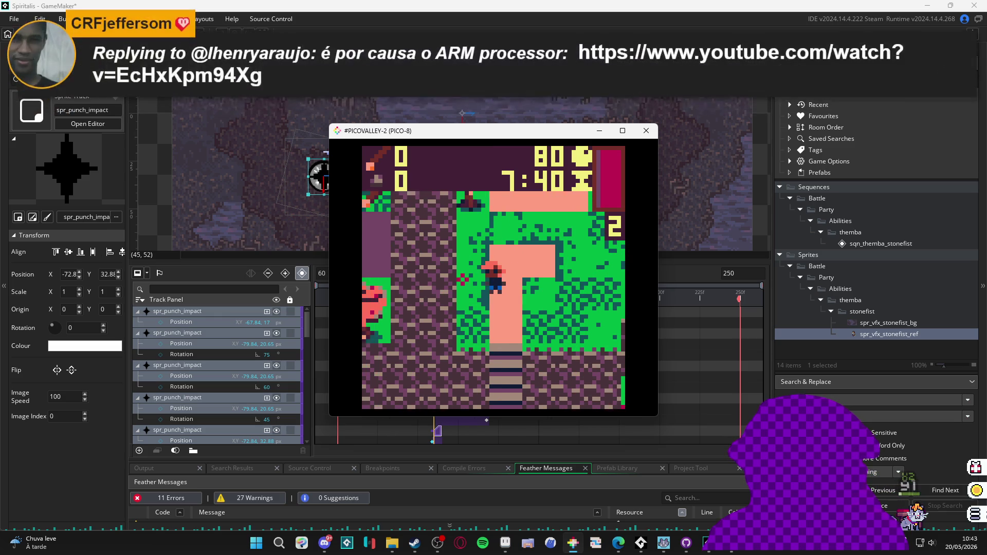
key("Return")
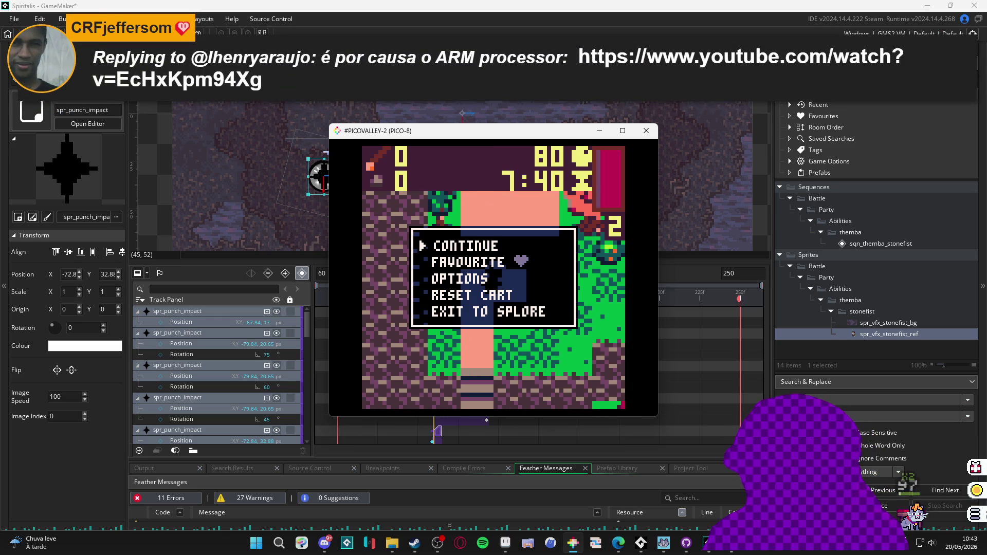
key("Return")
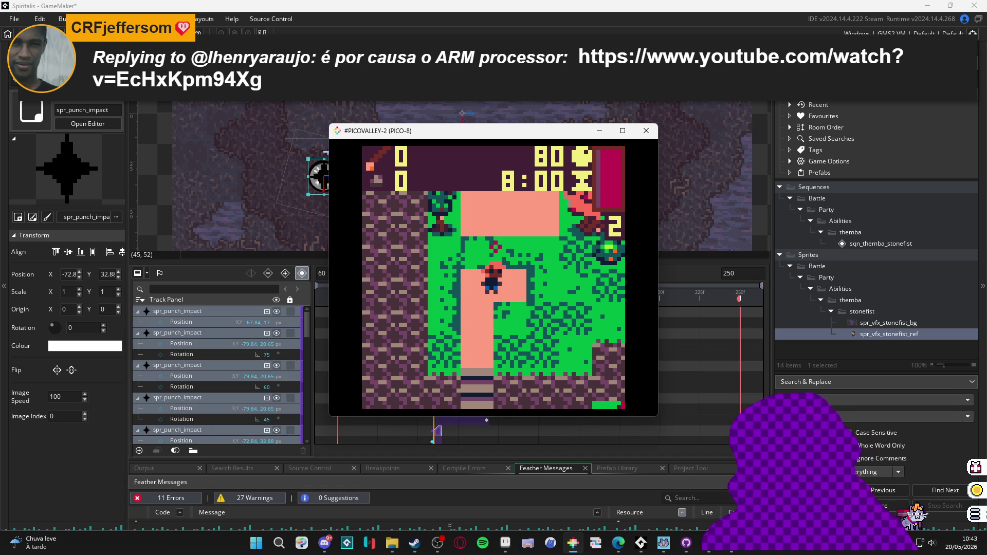
key("alt+Tab")
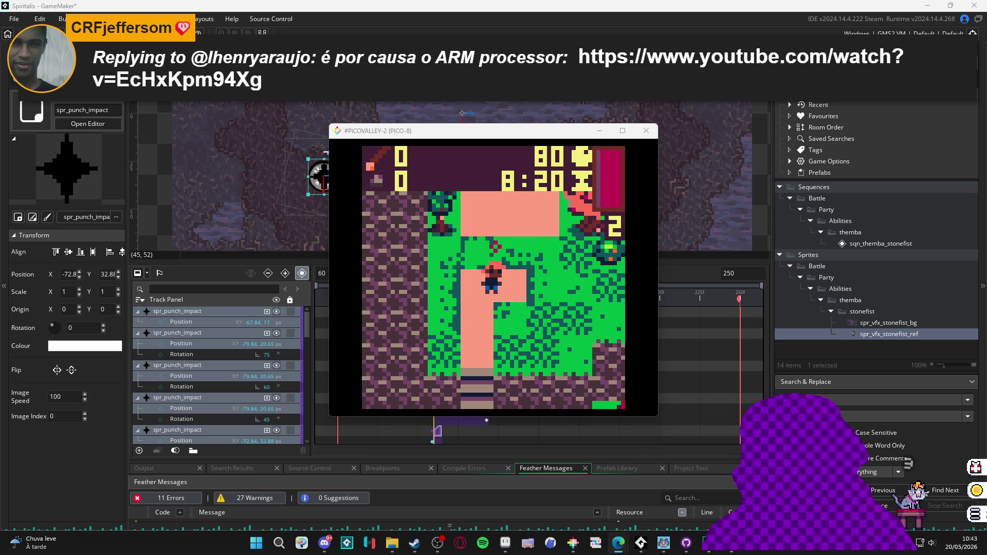
- Resume the game, walk back down the stairs and around the village, then close the PICO-8 window
key("alt+Tab")
key("Return")
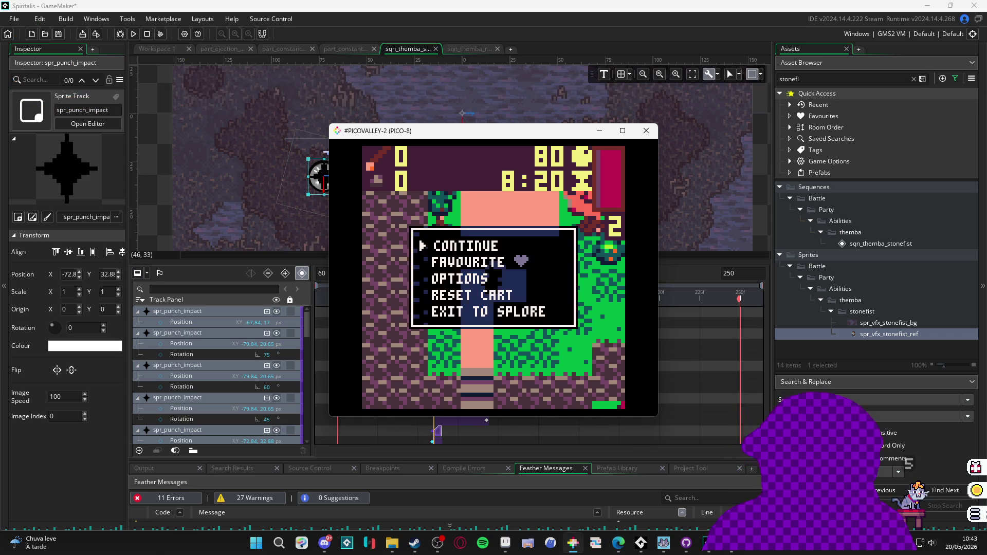
key("Return")
key("Up")
key("Left")
key("Left")
key("Down")
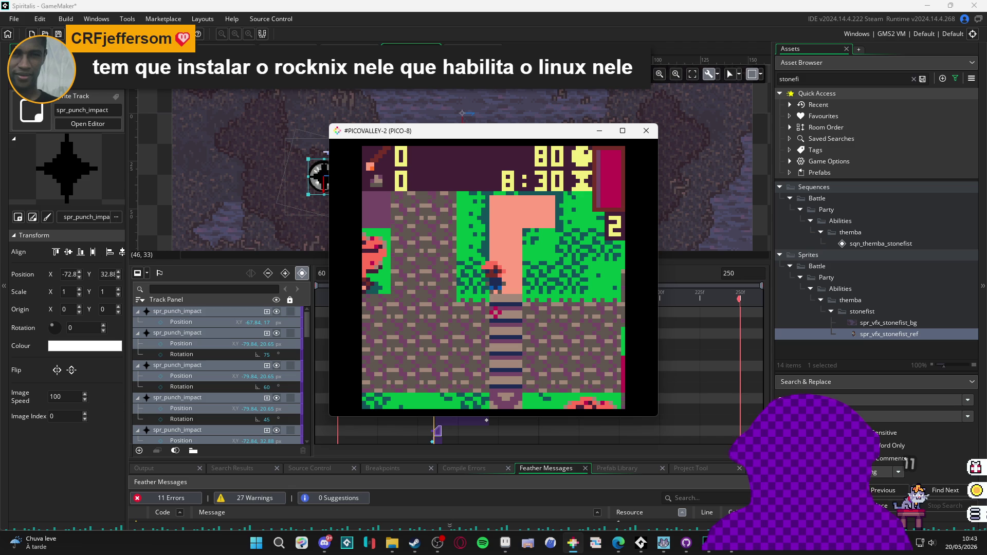
key("Down")
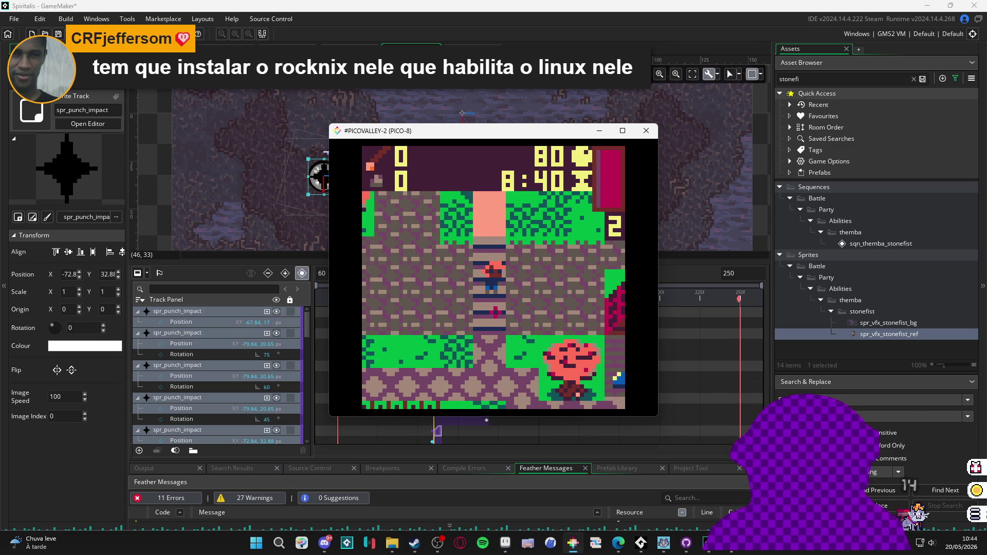
key("Down")
key("Right")
key("Right")
key("Down")
key("Right")
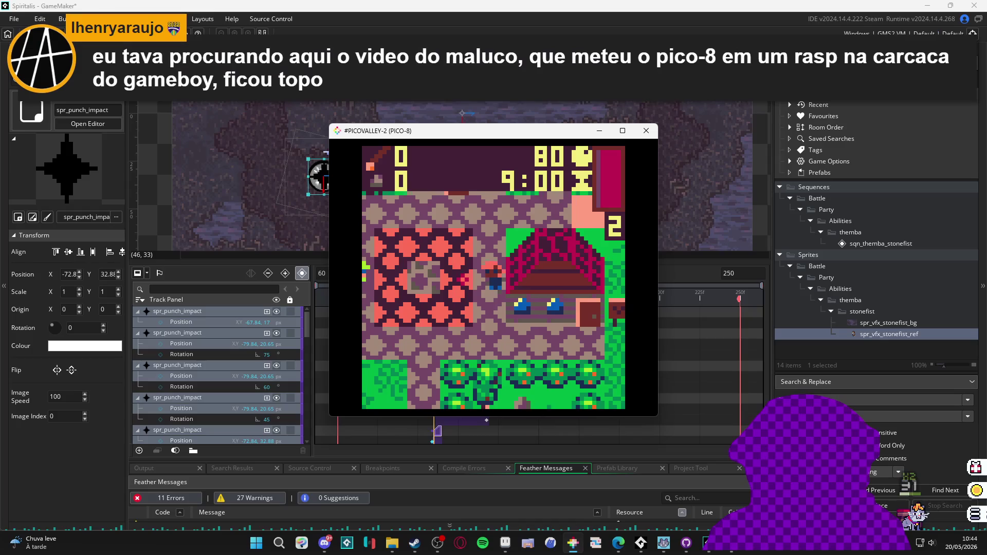
key("Down")
key("Right")
key("Up")
key("Left")
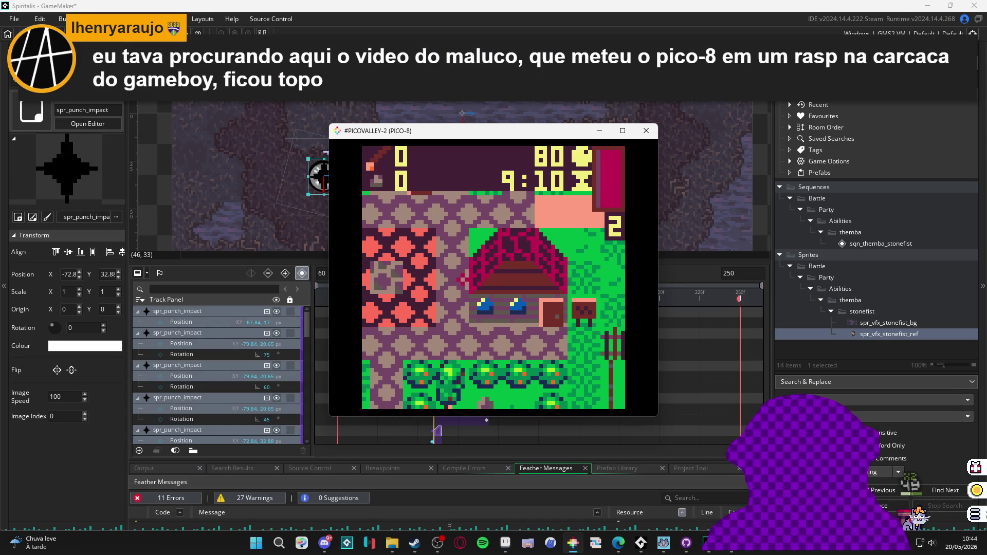
key("Down")
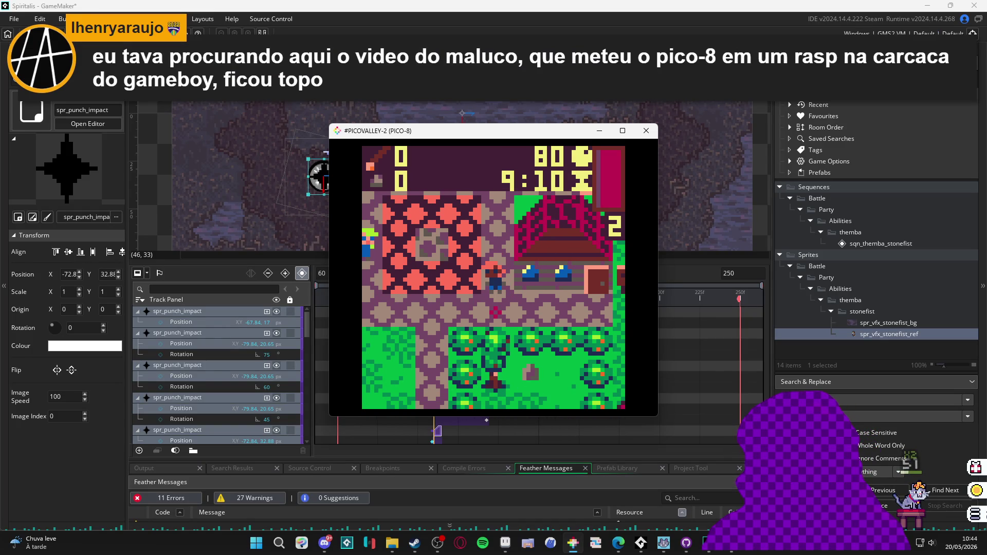
key("Down")
key("Right")
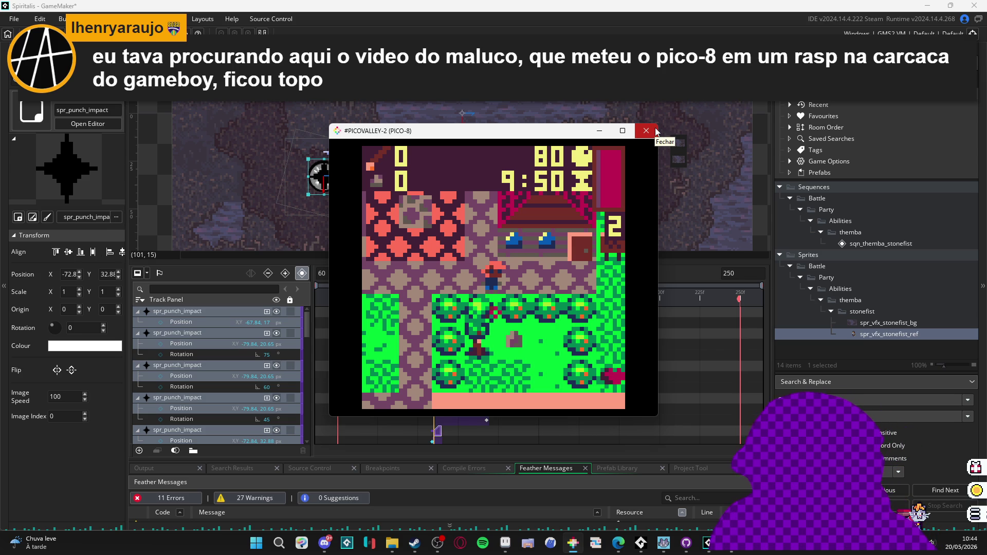
left_click(646, 131)
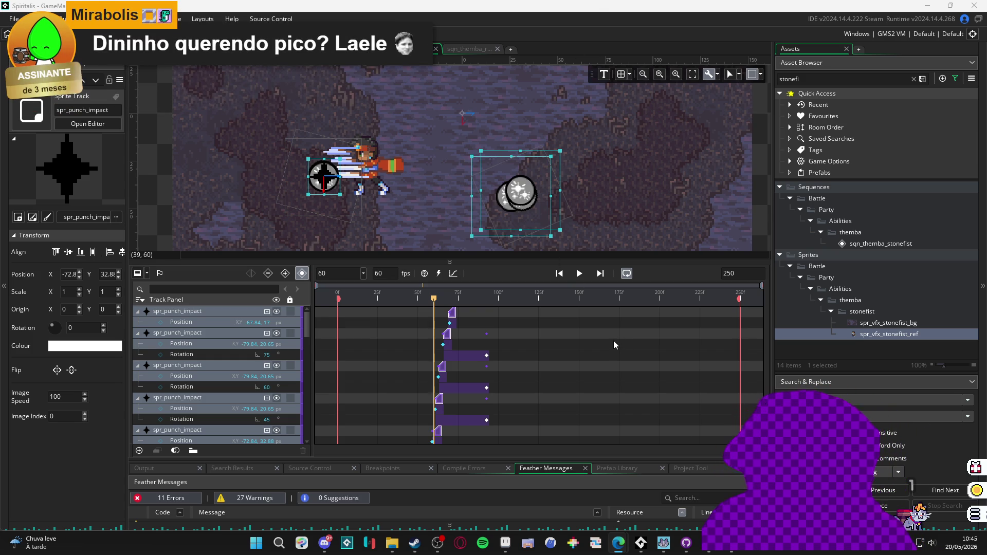
- Make the room preview taller above the timeline and rewind the playhead to frame 0
left_click_drag(607, 260, 607, 282)
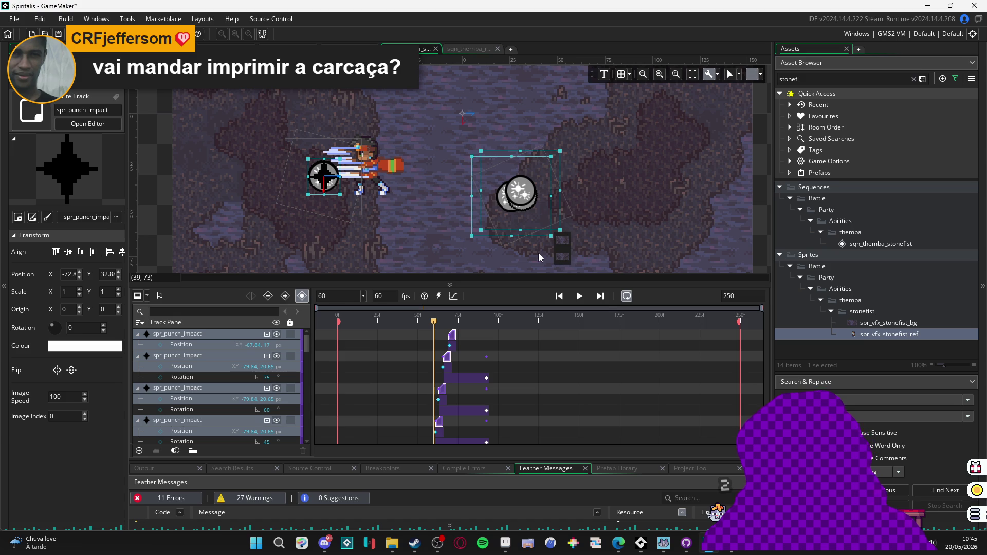
mouse_move(434, 325)
left_mouse_down()
mouse_move(403, 324)
mouse_move(452, 324)
mouse_move(324, 310)
left_mouse_up()
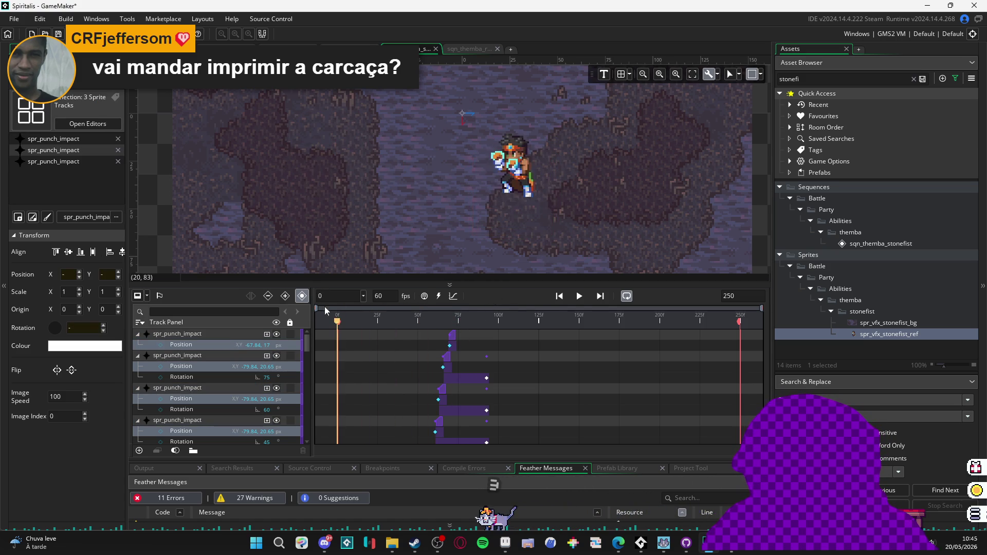
- Preview the punch sequence several times, rewinding to the start between plays
left_click(579, 296)
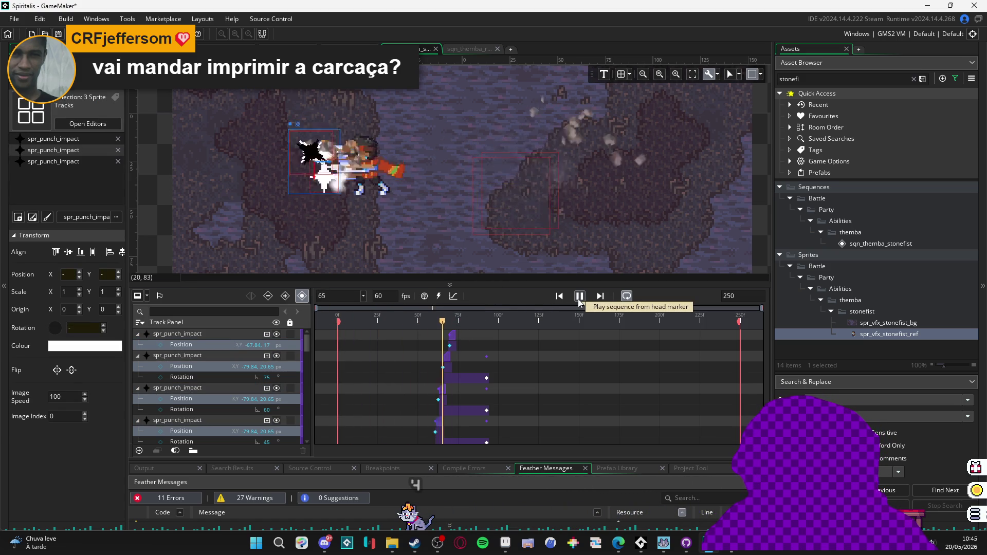
left_click(579, 296)
left_click_drag(427, 318, 337, 319)
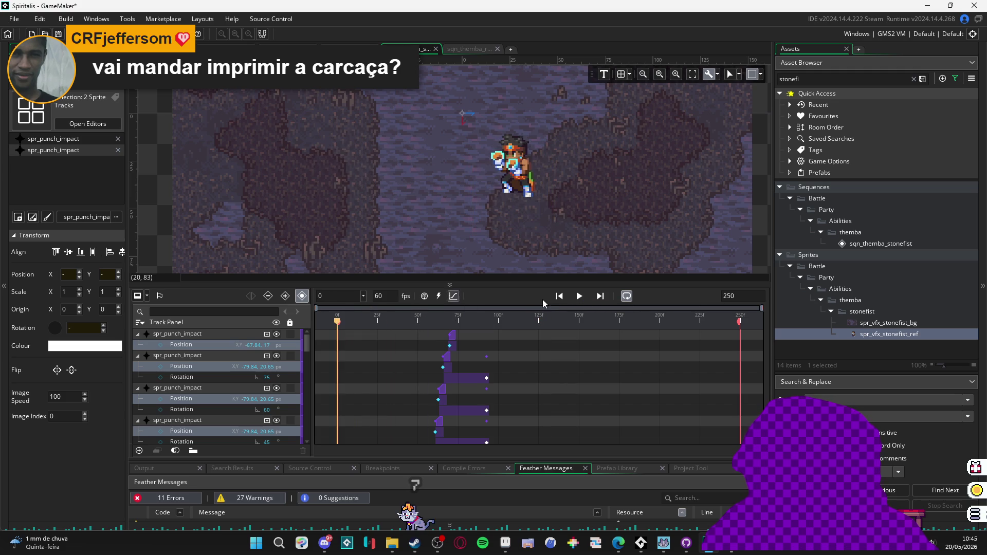
left_click(584, 297)
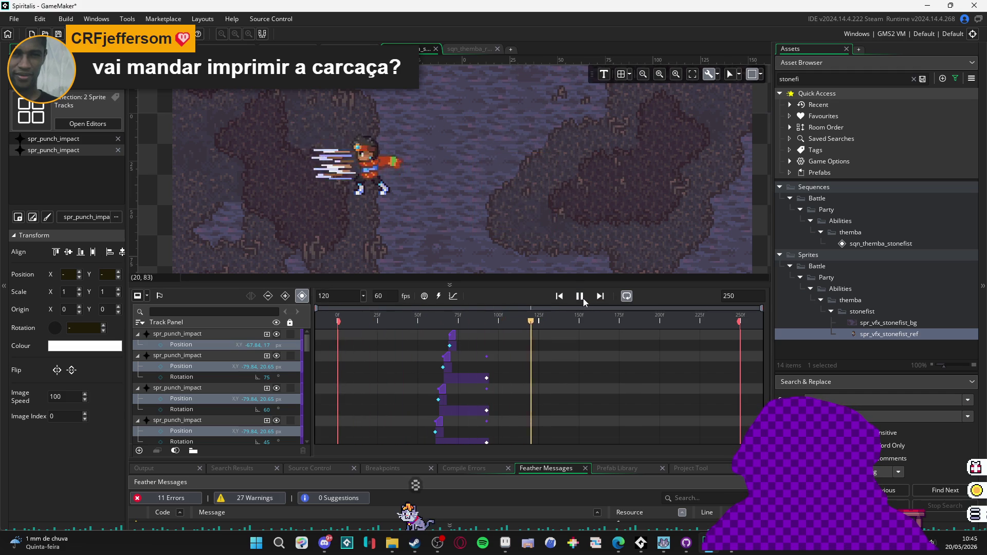
left_click(579, 296)
mouse_move(418, 328)
left_mouse_down()
mouse_move(334, 321)
mouse_move(456, 324)
mouse_move(337, 322)
left_mouse_up()
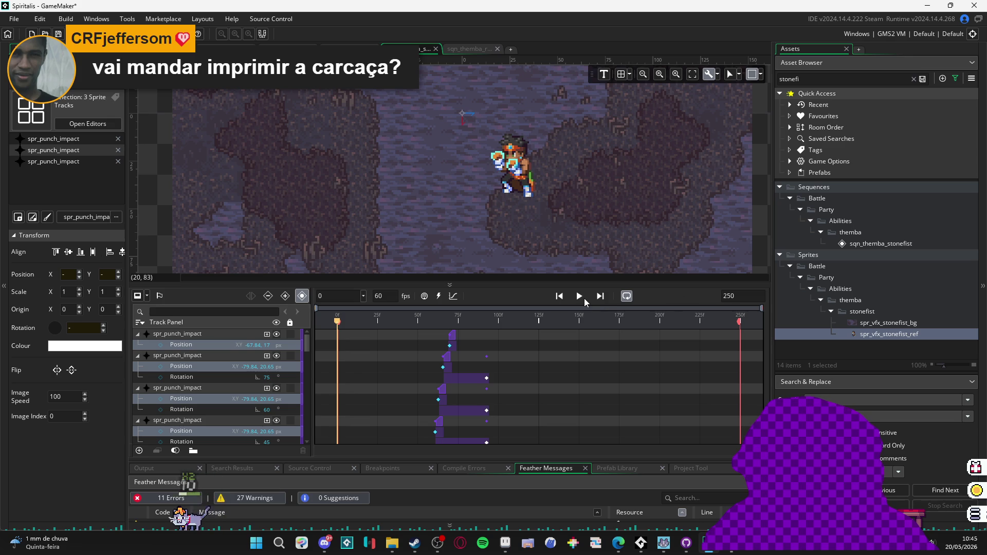
left_click(584, 297)
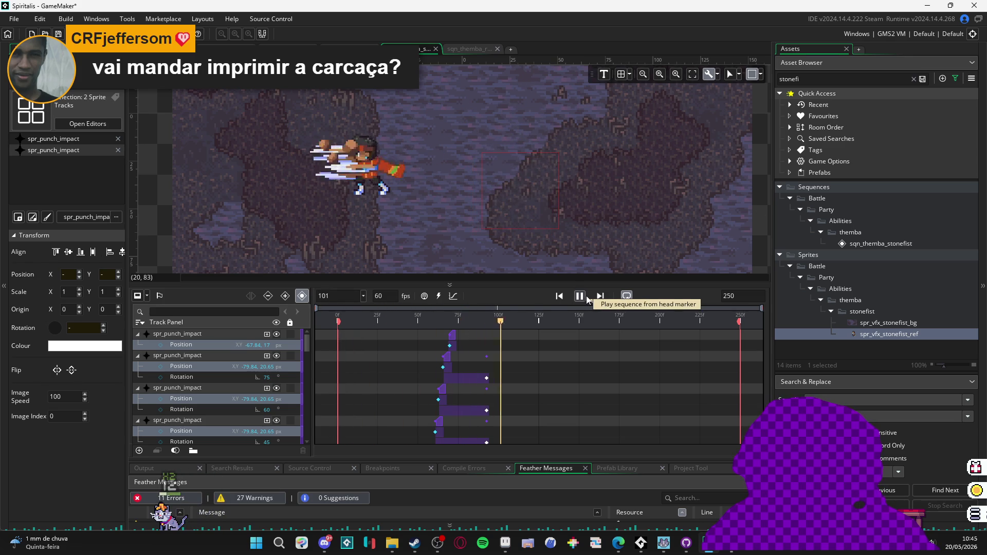
- Play once more, pause at frame 77, and enlarge the timeline panel to show more tracks
key("space")
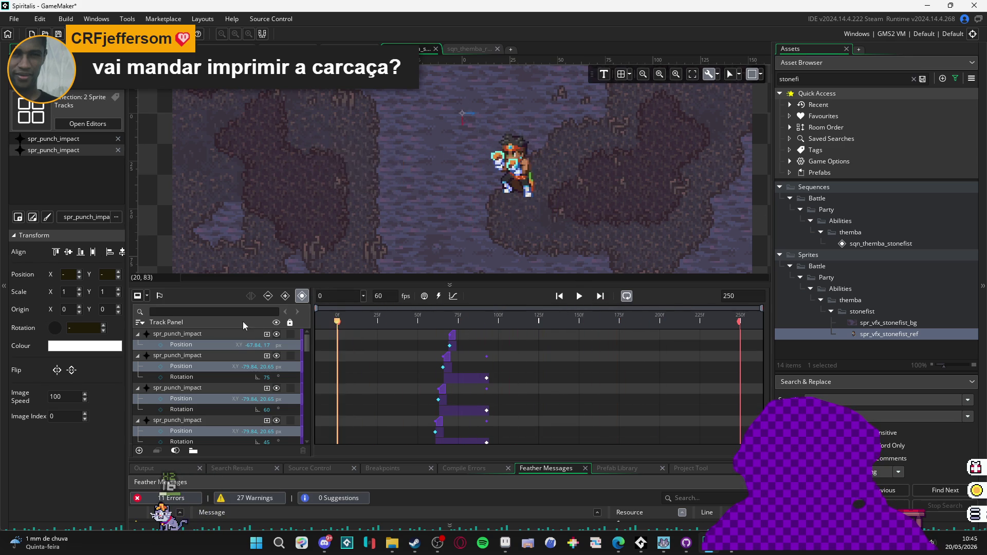
left_click(584, 296)
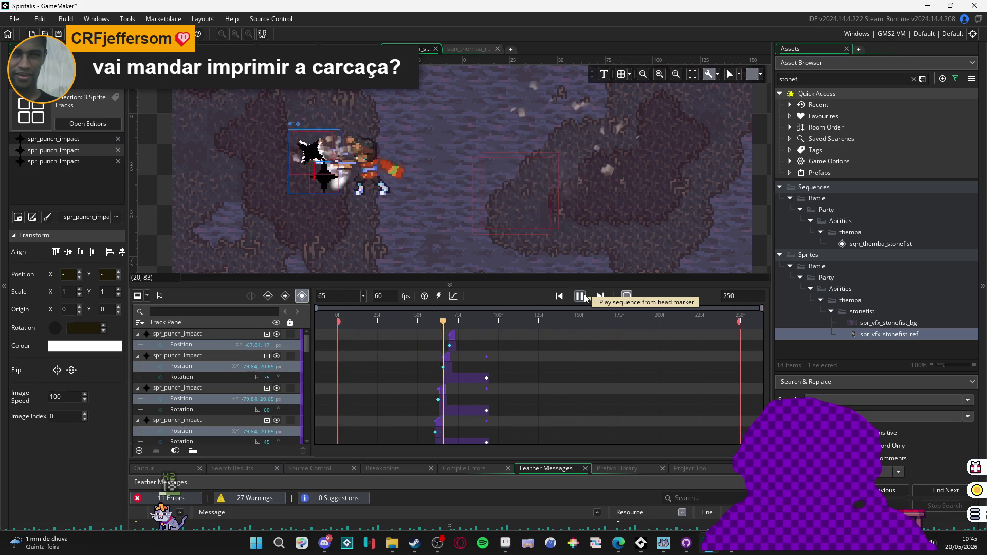
left_click(584, 294)
left_click_drag(564, 283, 578, 103)
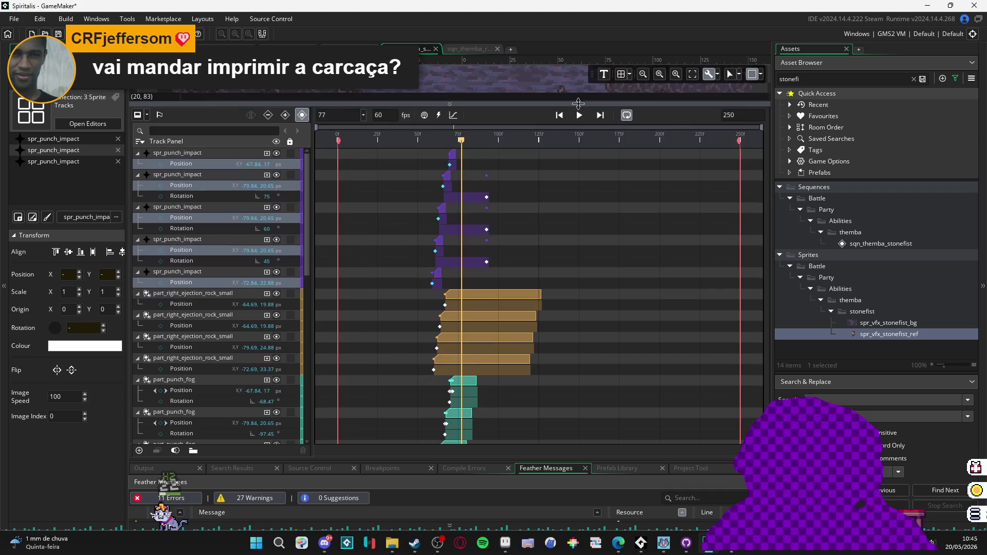
- Collapse the five spr_punch_impact tracks and the part_right_ejection_rock_small tracks
left_click(138, 152)
left_click(137, 163)
left_click(137, 174)
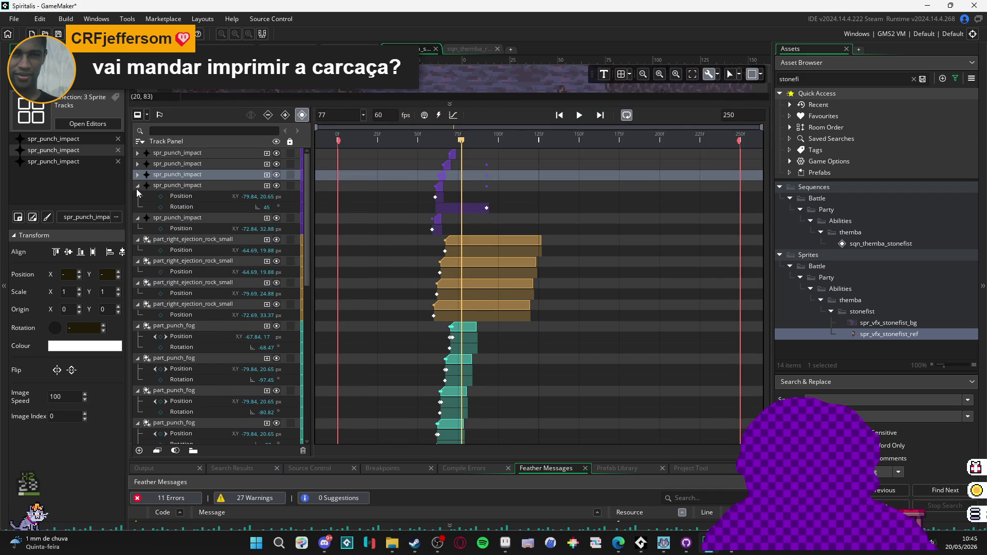
left_click(137, 186)
left_click(138, 196)
left_click(137, 220)
left_click(137, 230)
left_click(137, 240)
left_click(138, 250)
left_click(137, 250)
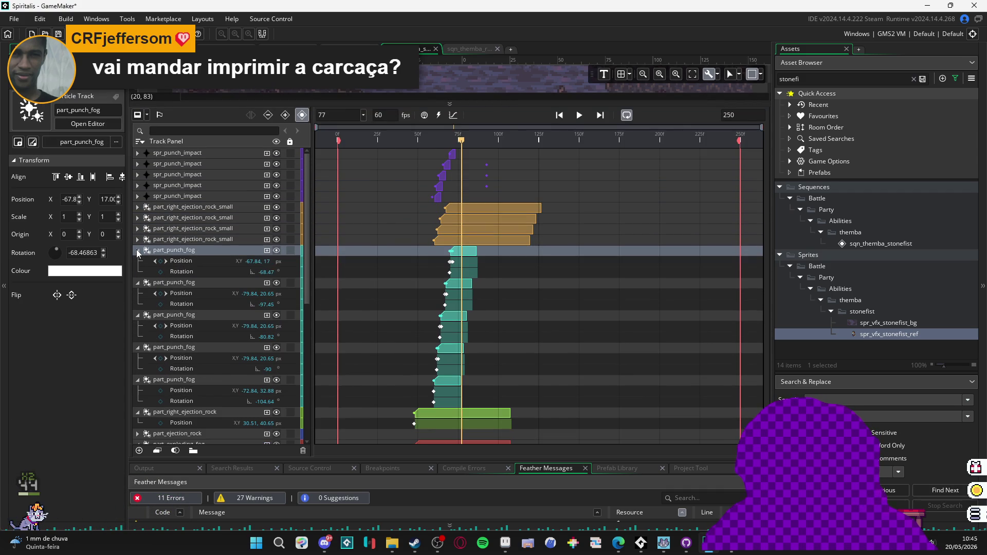
- Select the first spr_punch_impact through the last ejection rock track and open their track actions
left_click(439, 242)
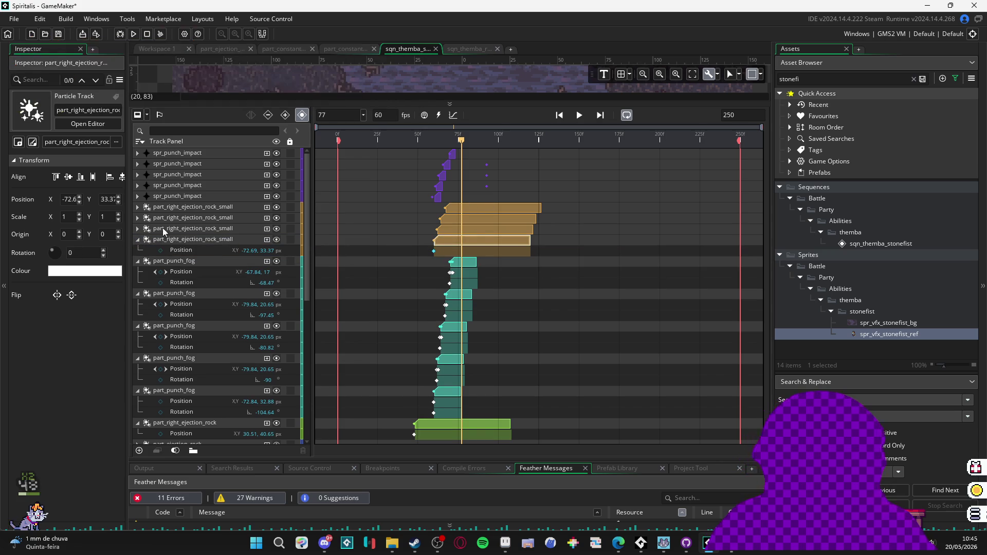
left_click(188, 154)
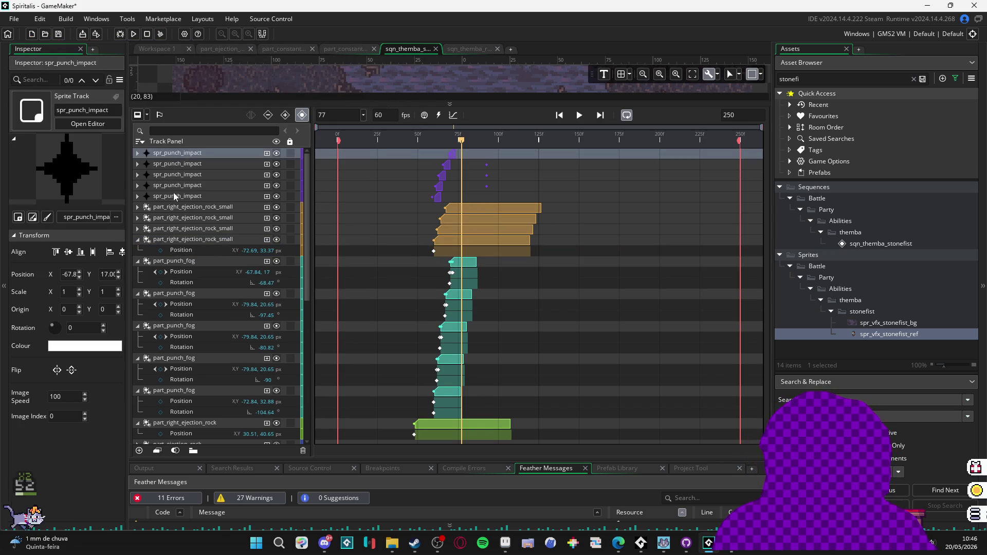
left_click(186, 232, "shift")
right_click(197, 153)
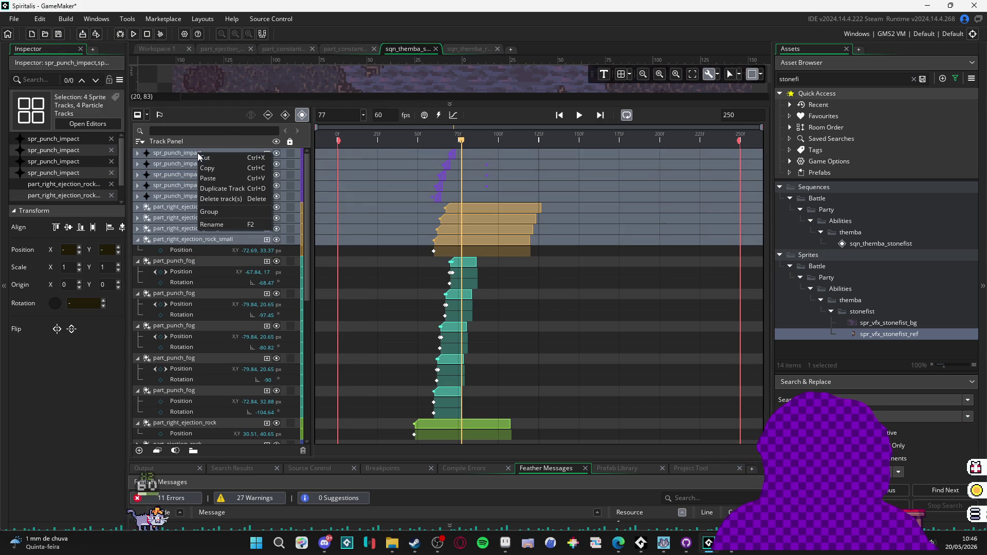
- Group the selected tracks into a new group named 'punch_fx'
left_click(245, 207)
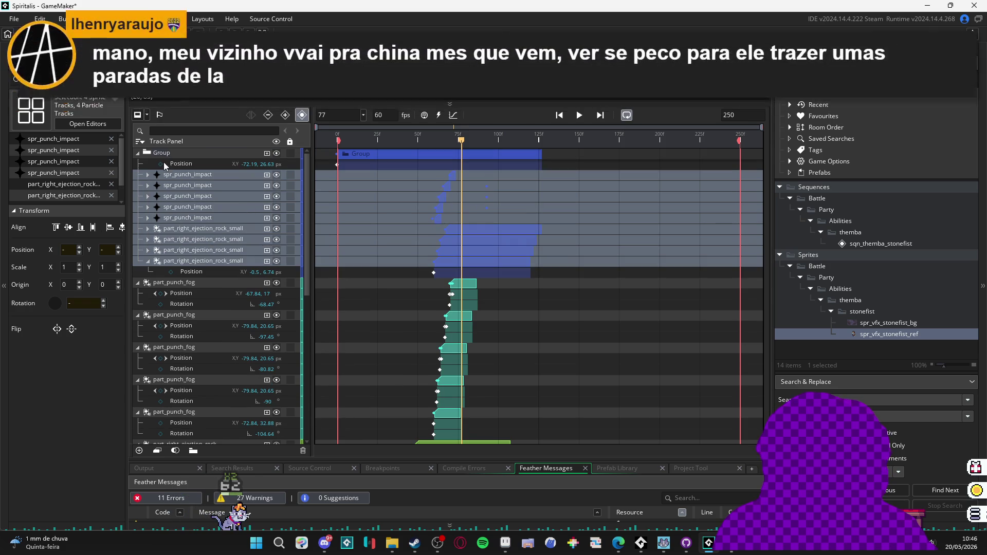
type("punch")
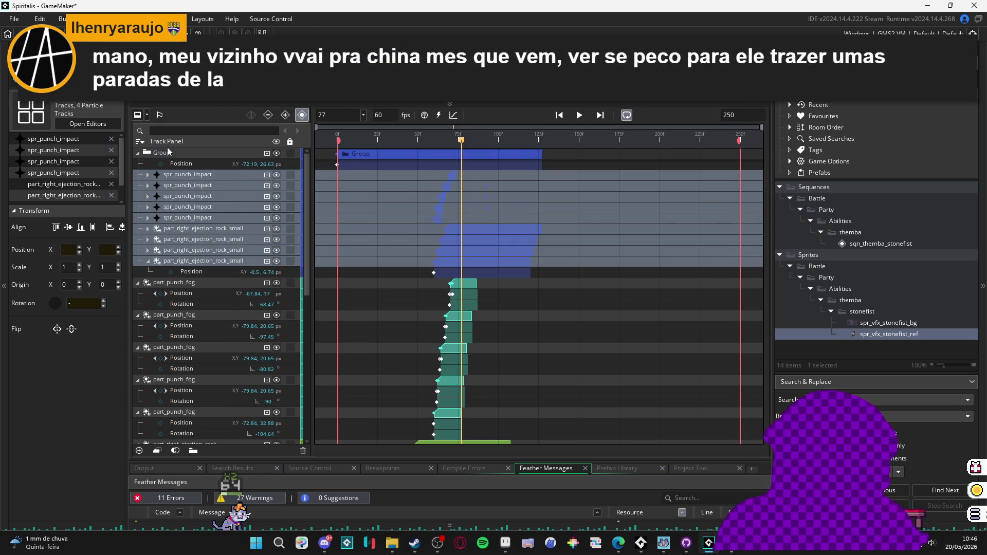
type("_fx")
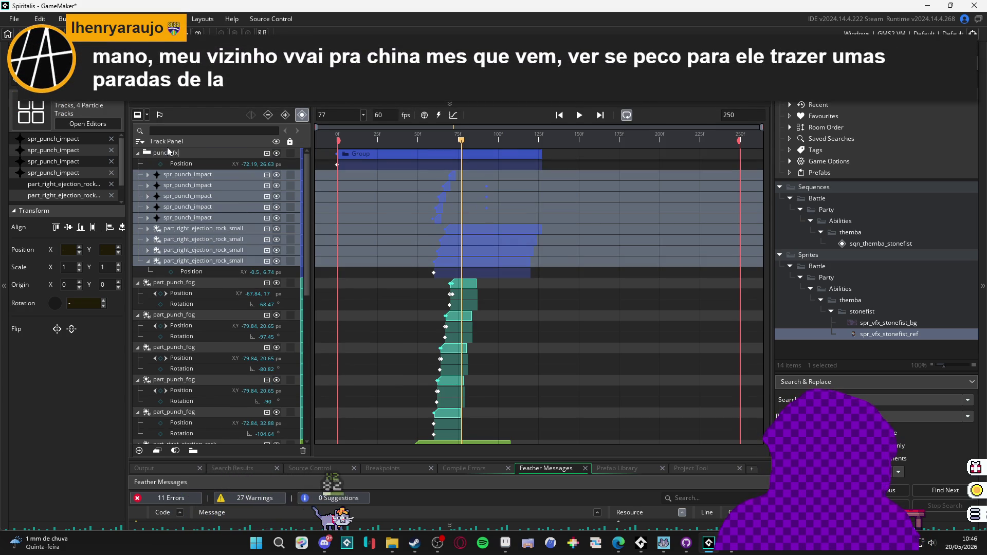
key("Return")
left_click(137, 153)
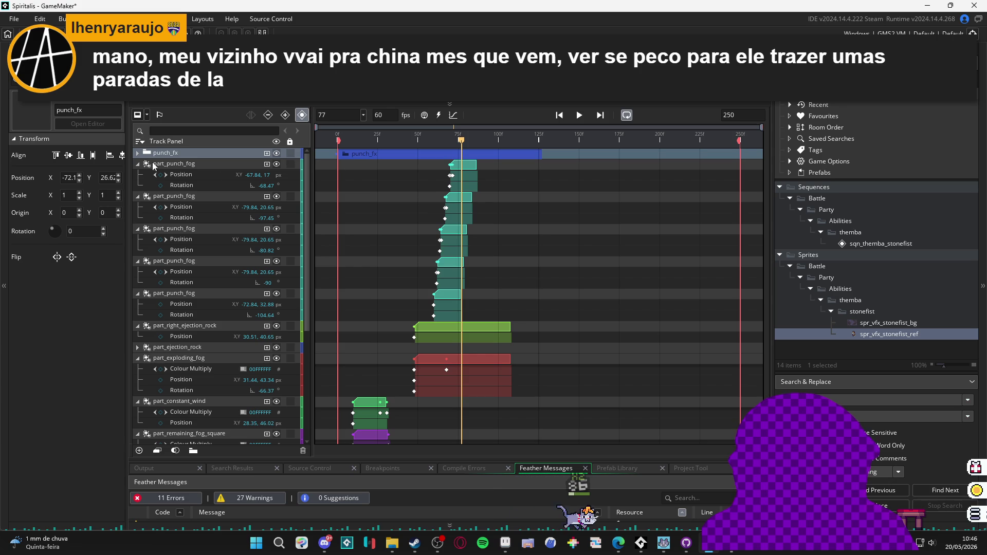
left_click(138, 153)
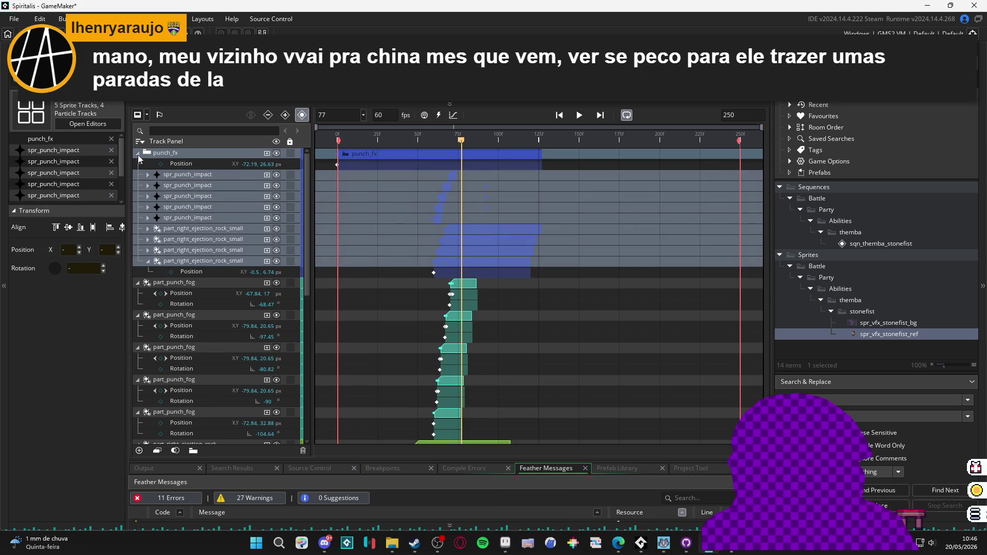
- Collapse the five part_punch_fog tracks, drag them into punch_fx, and fold the group shut
left_click(137, 283)
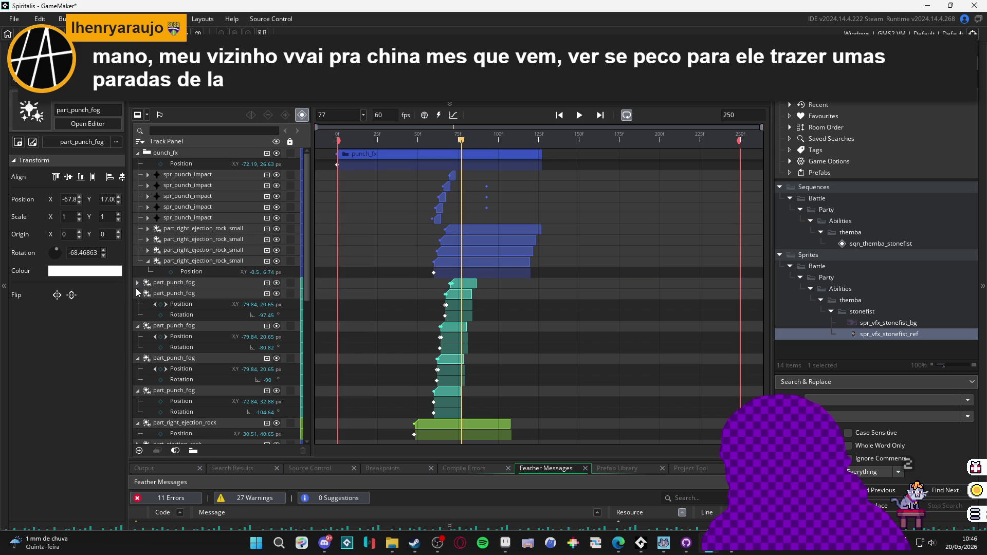
left_click(137, 294)
left_click(137, 304)
left_click(138, 315)
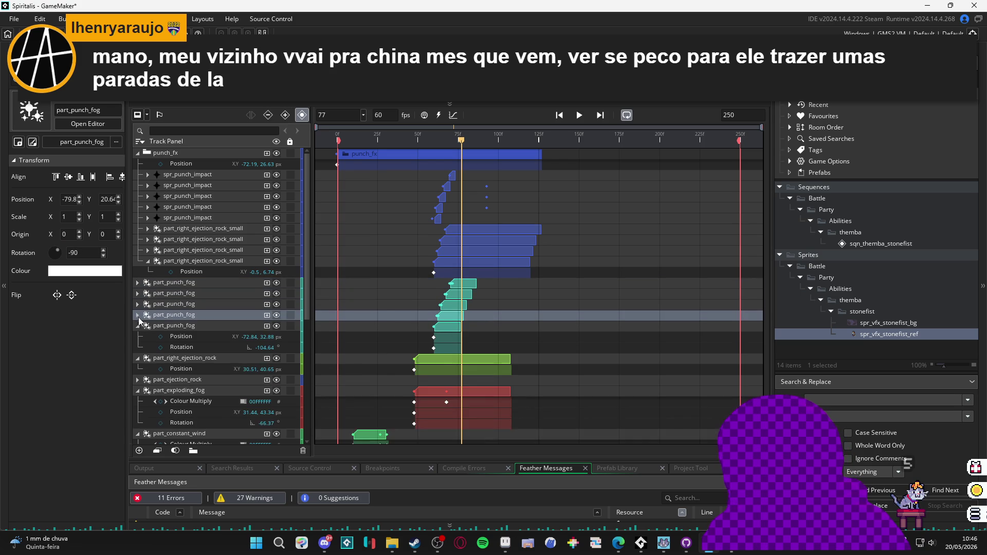
left_click(140, 327)
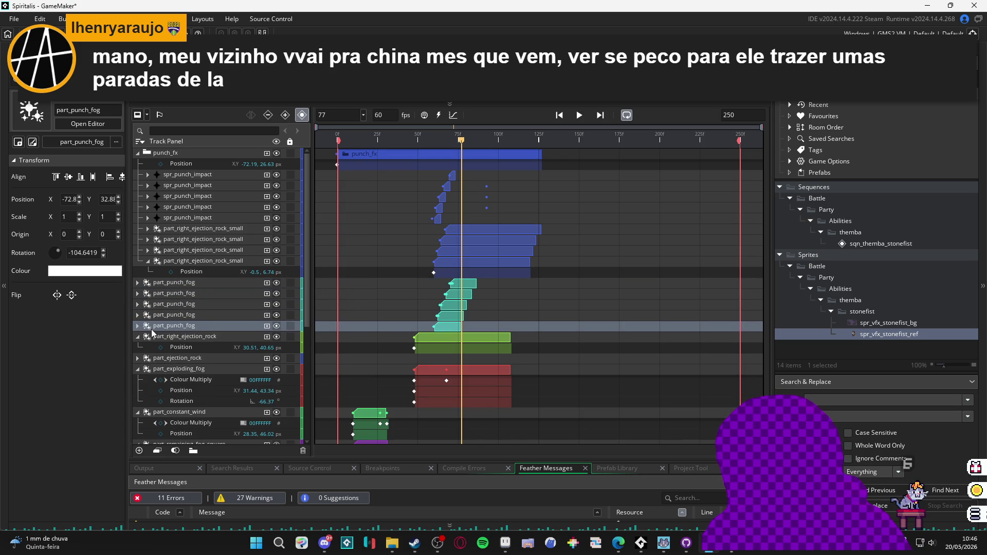
left_click(192, 287, "shift")
mouse_move(191, 287)
left_mouse_down()
mouse_move(192, 270)
mouse_move(205, 271)
left_mouse_up()
left_click(138, 155)
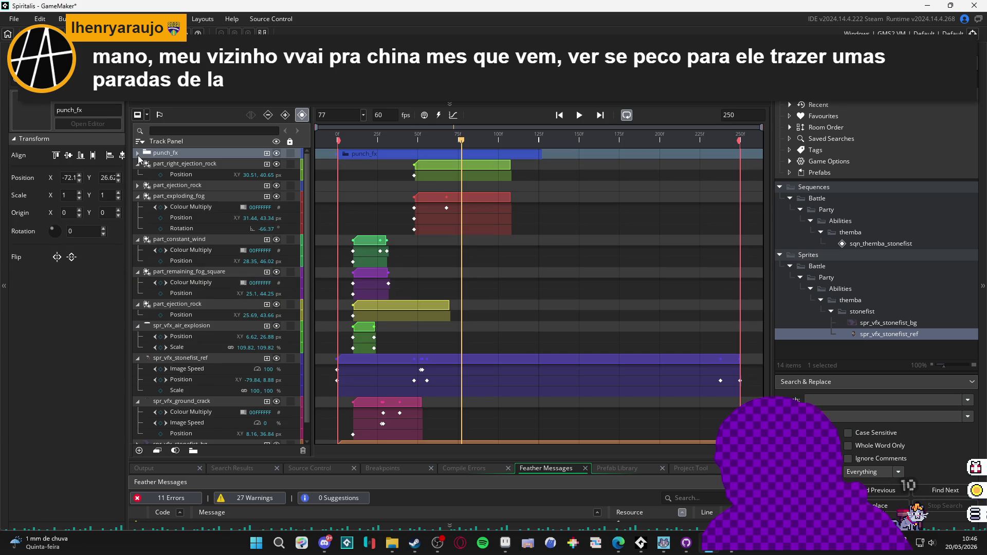
- Check the punch_fx contents, restore the room preview, and play the punch sequence
left_click(138, 154)
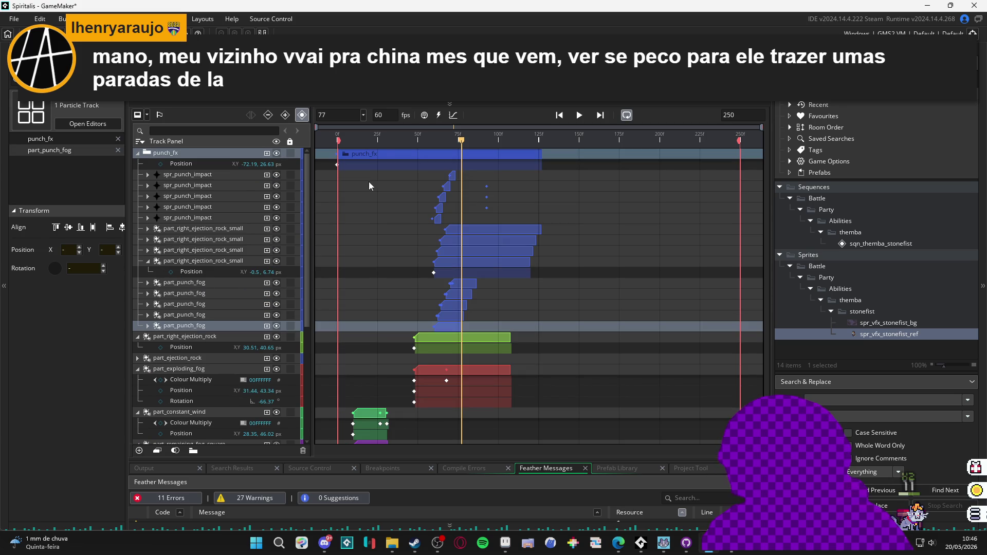
left_click(450, 103)
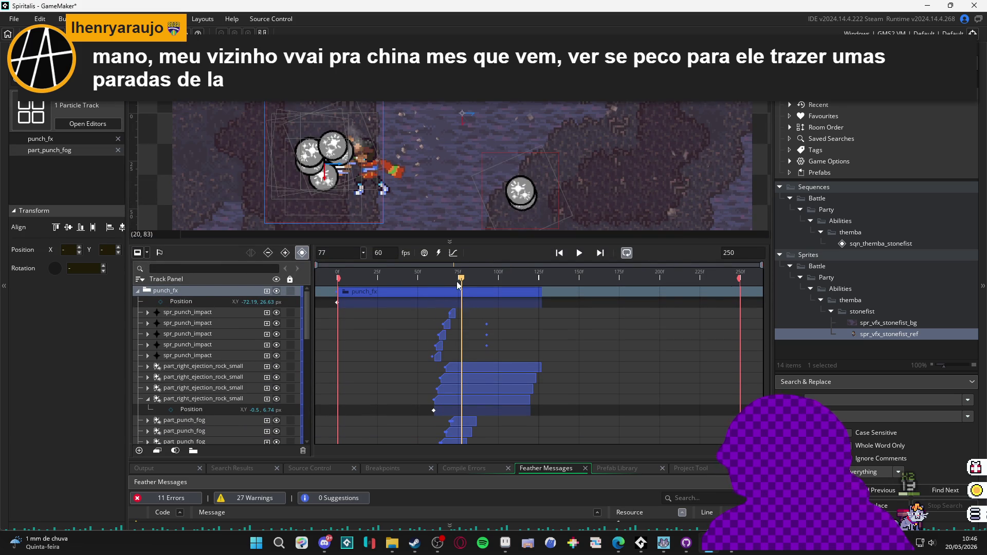
left_click(138, 290)
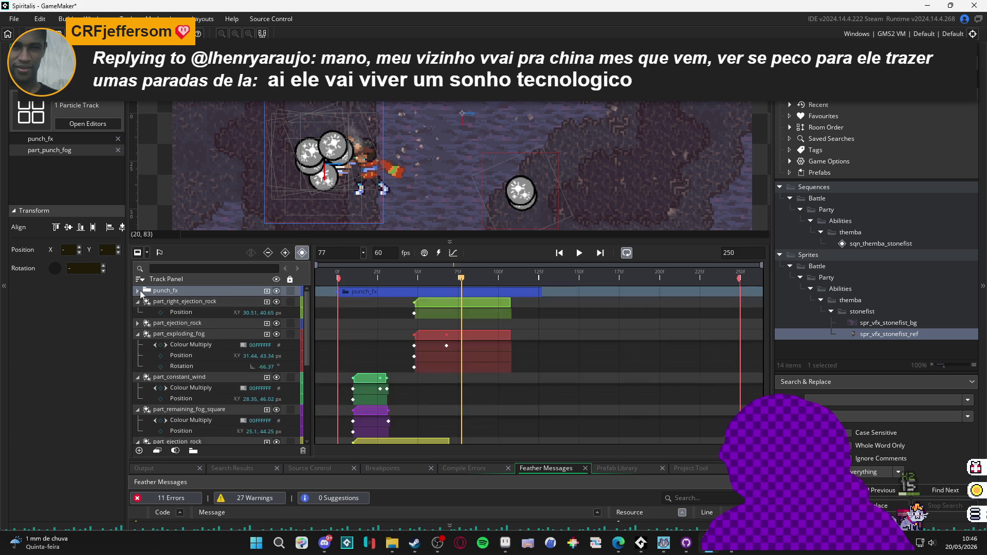
key("space")
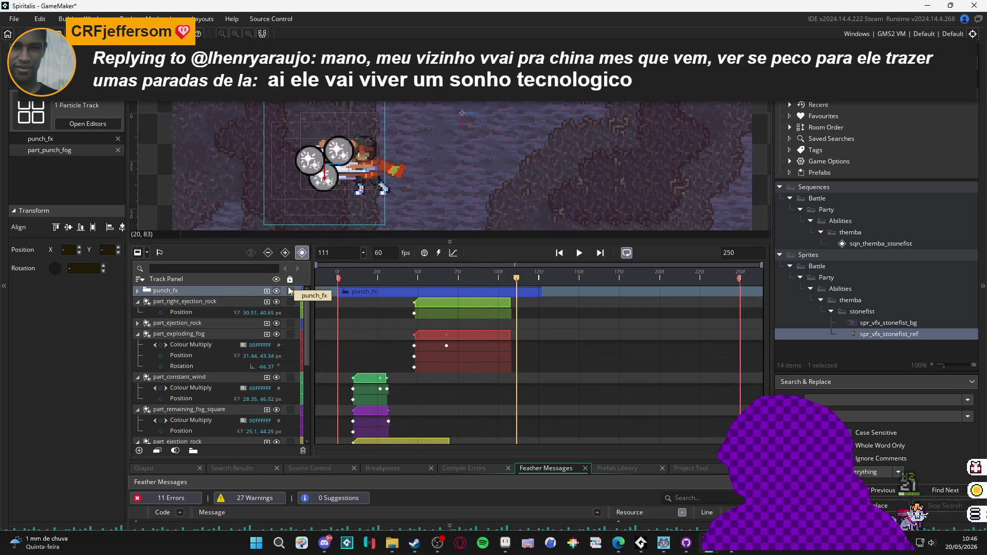
left_click(341, 276)
mouse_move(343, 276)
left_mouse_down()
mouse_move(458, 277)
mouse_move(473, 290)
mouse_move(336, 278)
left_mouse_up()
- Duplicate the punch_fx track and expand the copy to inspect its starting Position keyframe
left_click(202, 288)
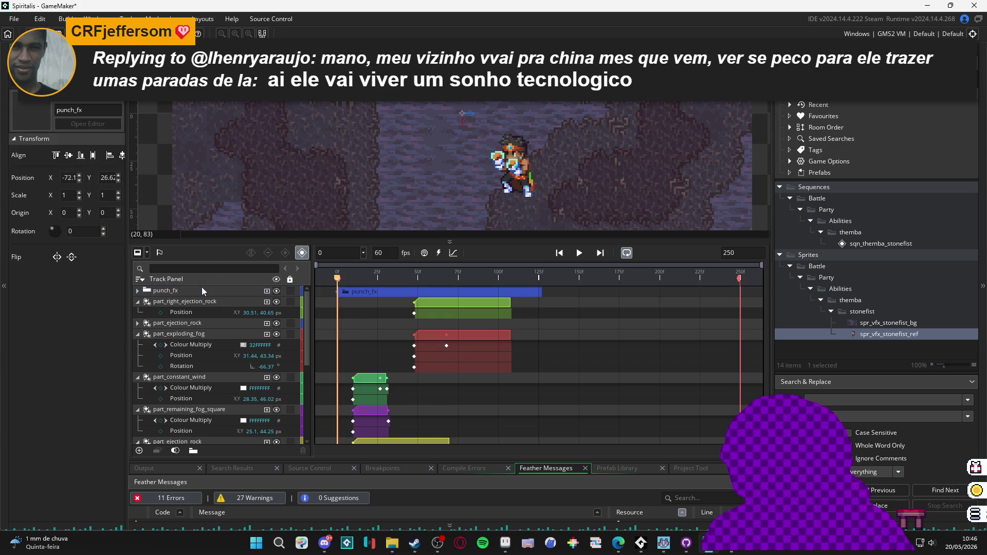
right_click(205, 291)
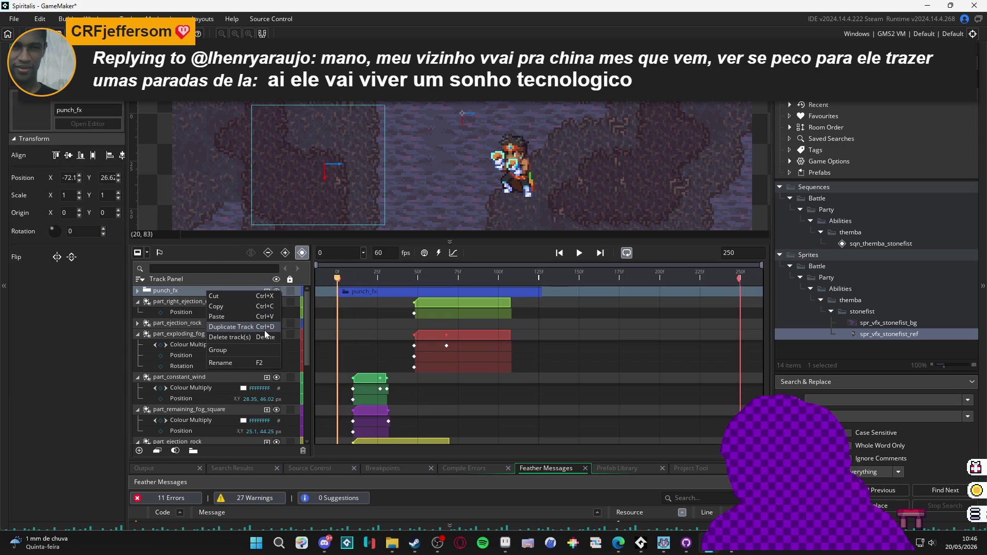
left_click(264, 328)
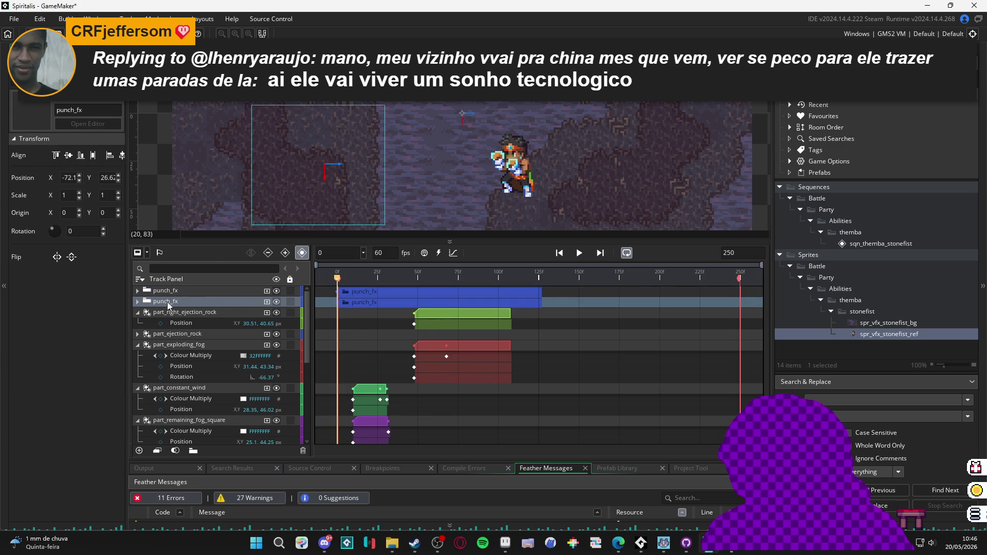
left_click(138, 302)
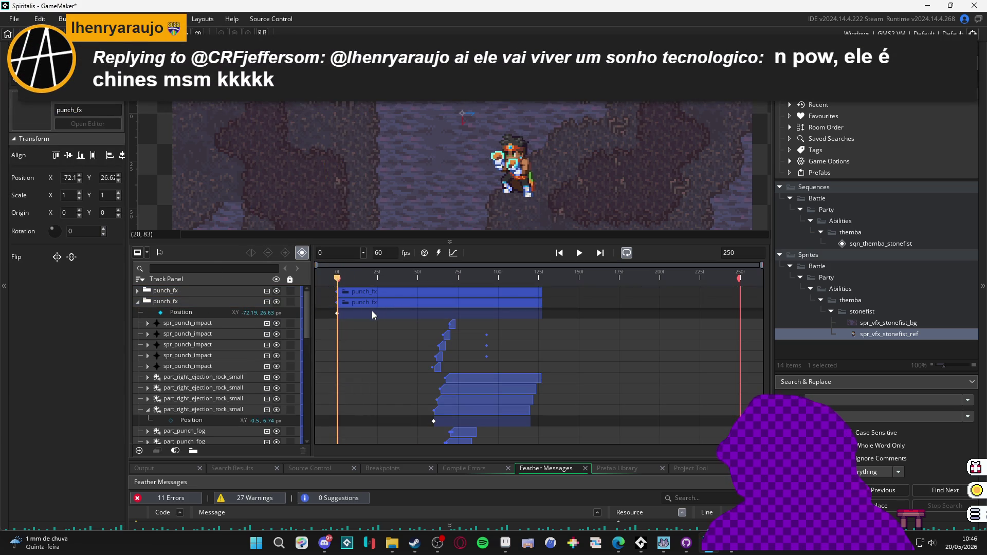
left_click(177, 301)
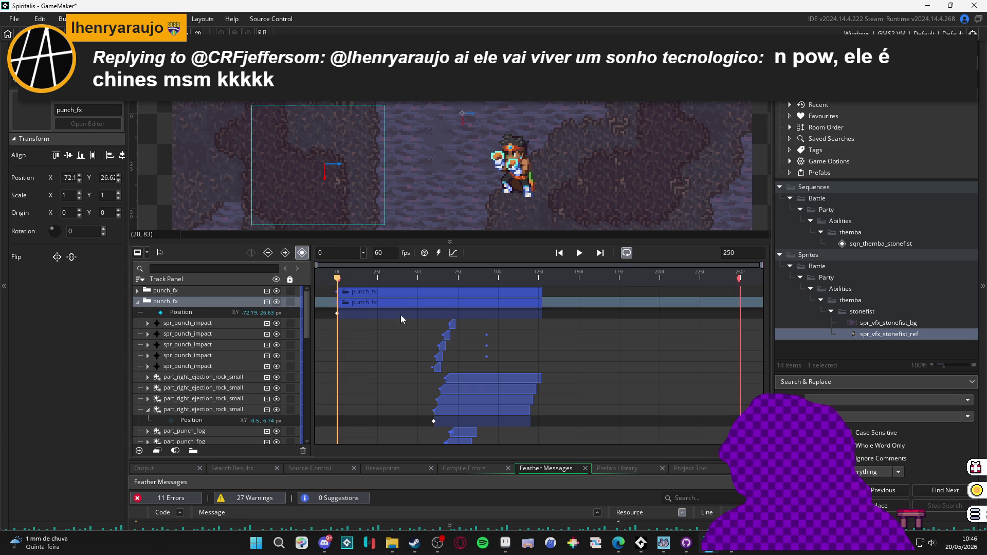
left_click(389, 315)
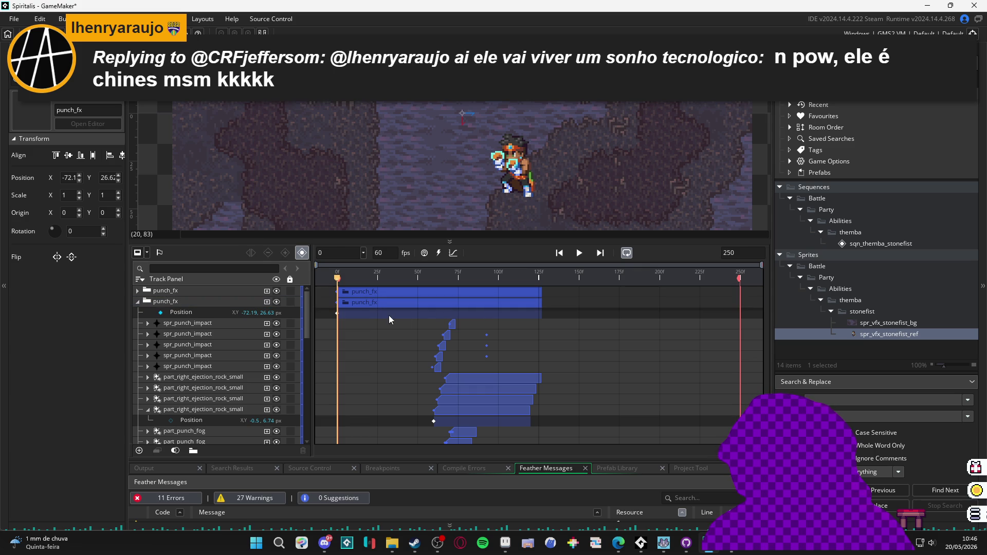
left_click(350, 312)
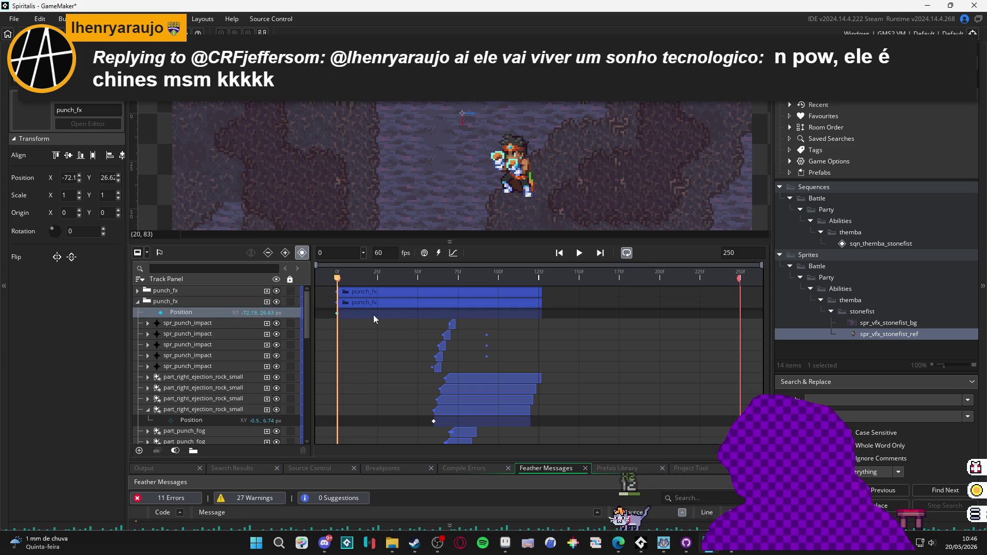
left_click(344, 313)
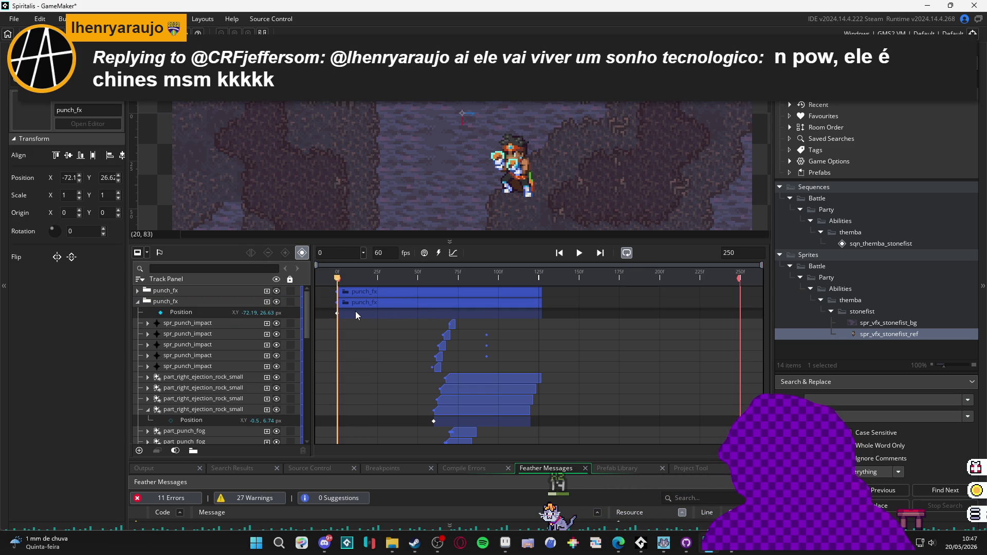
- Scrub the preview through frames 74 and 6, then select the copy's Position keyframe at frame 48
mouse_move(339, 277)
left_mouse_down()
mouse_move(457, 278)
mouse_move(433, 278)
left_mouse_up()
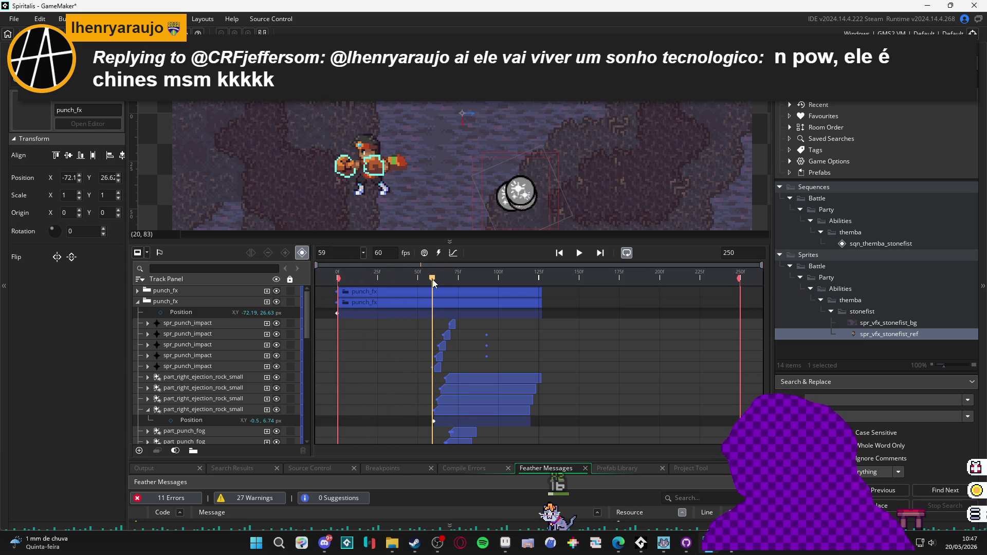
left_click(145, 302)
left_click(138, 303)
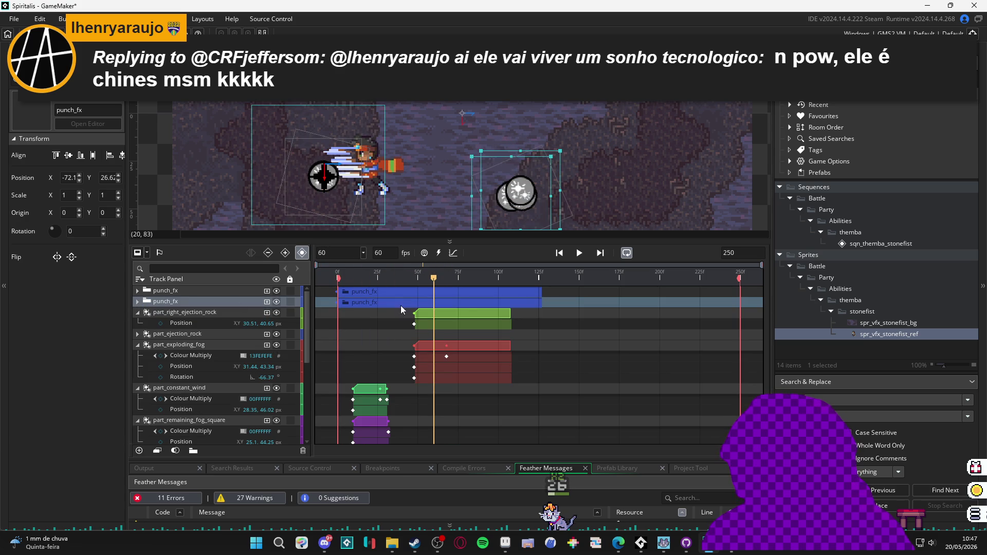
left_click(548, 306)
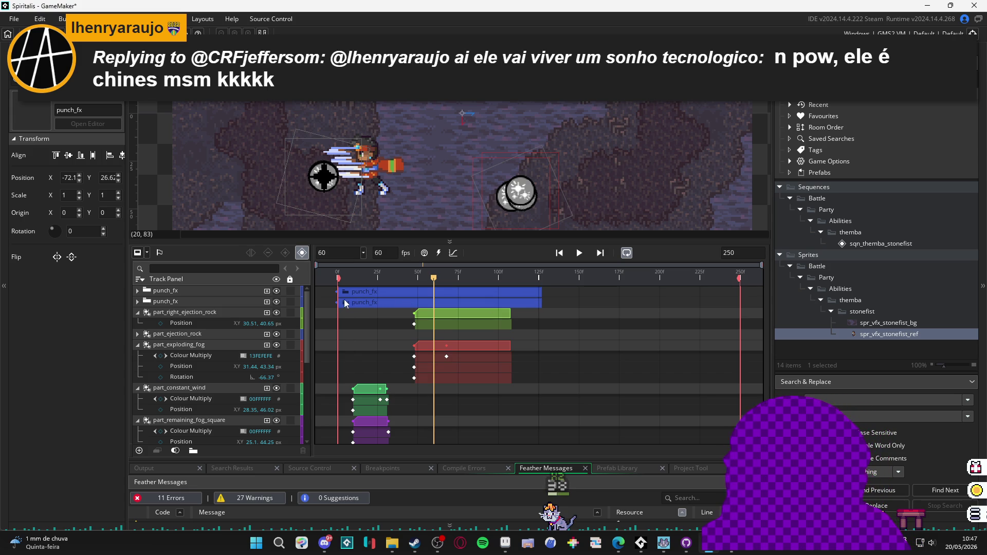
mouse_move(357, 278)
left_mouse_down()
mouse_move(370, 276)
mouse_move(348, 277)
mouse_move(416, 265)
left_mouse_up()
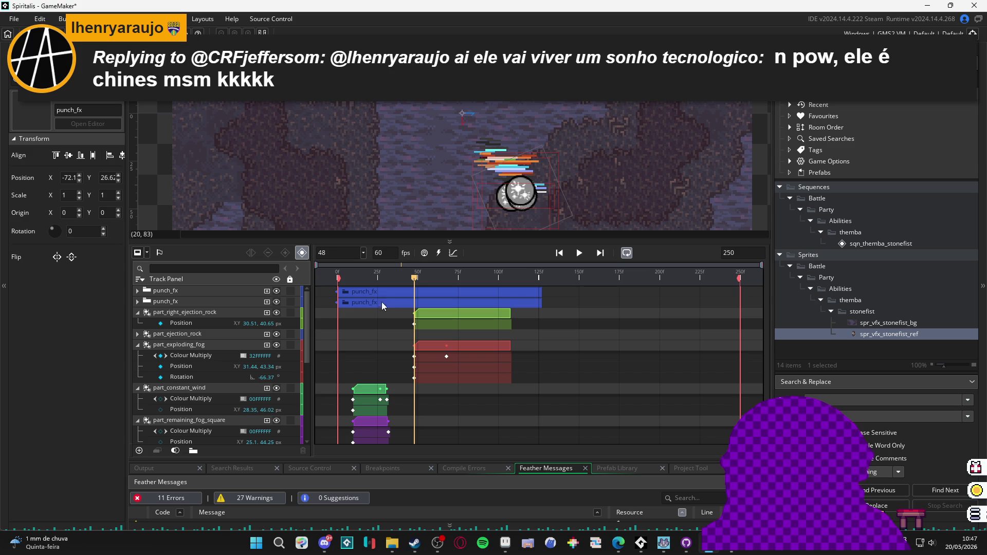
left_click(216, 302)
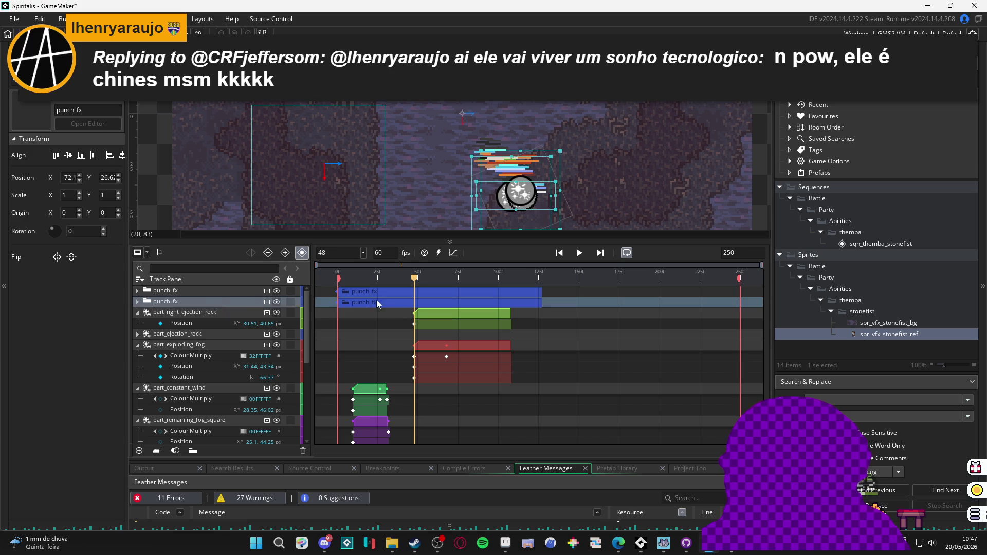
key("Escape")
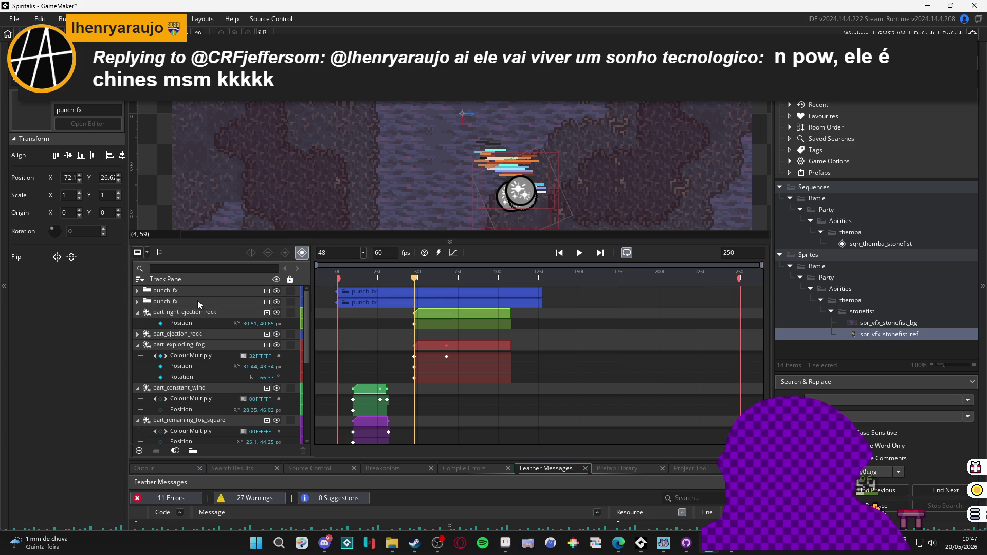
left_click(198, 303)
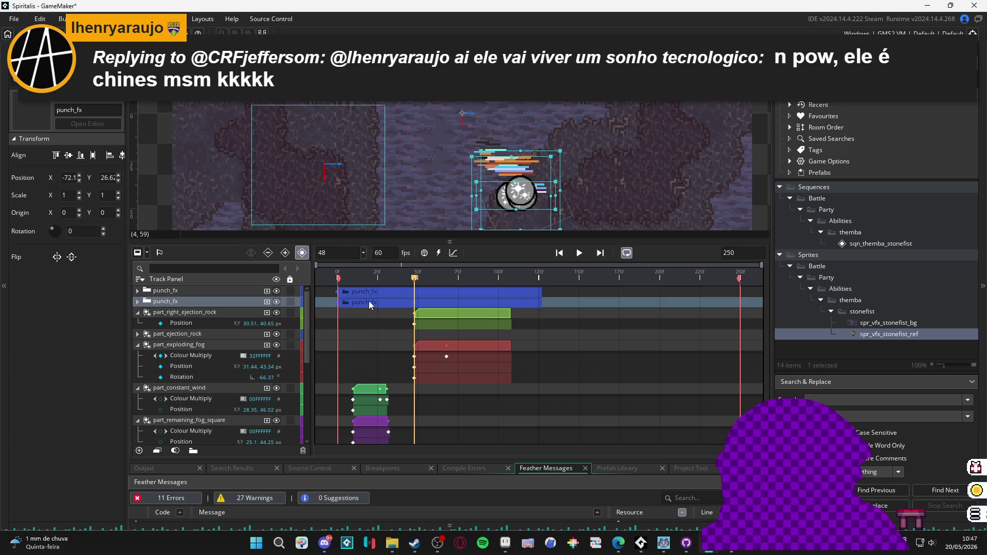
key("Escape")
left_click(137, 301)
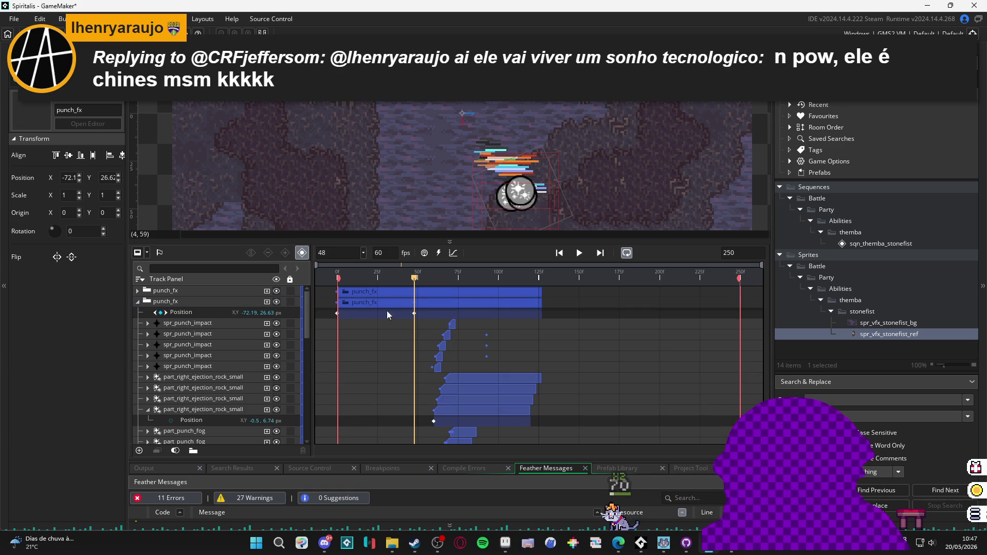
scroll(387, 317, "down", 5)
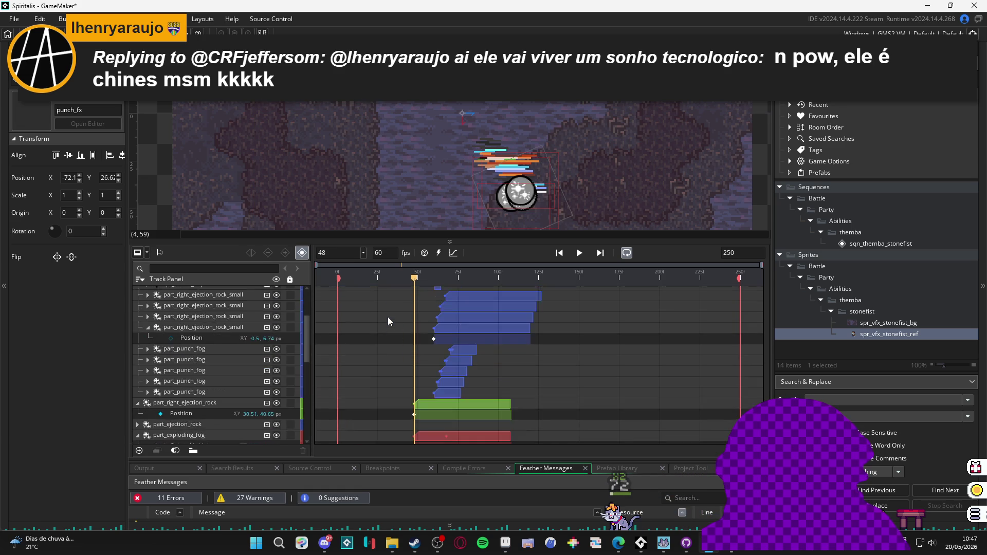
scroll(387, 317, "up", 5)
left_click(415, 314)
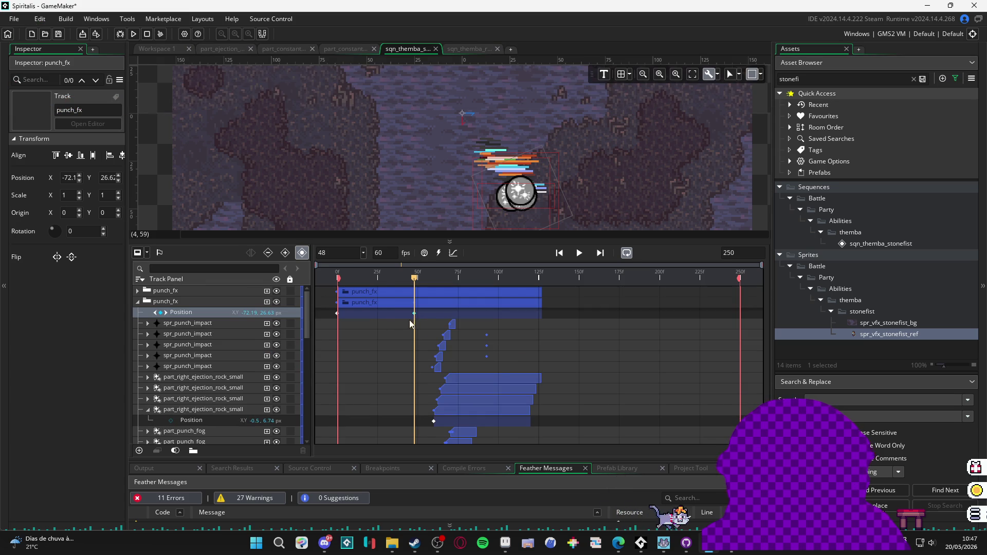
- Scrub the stonefist preview to frame 80, then play it twice from frame 0 to check timing
scroll(216, 328, "down", 3)
scroll(215, 329, "up", 3)
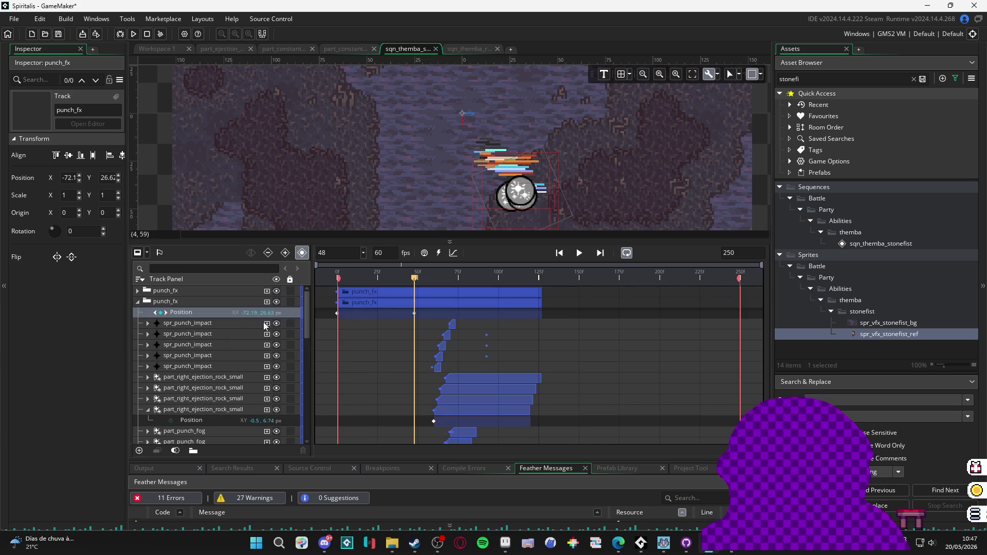
mouse_move(368, 276)
left_mouse_down()
mouse_move(337, 278)
mouse_move(447, 280)
mouse_move(468, 296)
mouse_move(509, 291)
mouse_move(411, 286)
mouse_move(457, 282)
mouse_move(280, 290)
left_mouse_up()
left_click(577, 253)
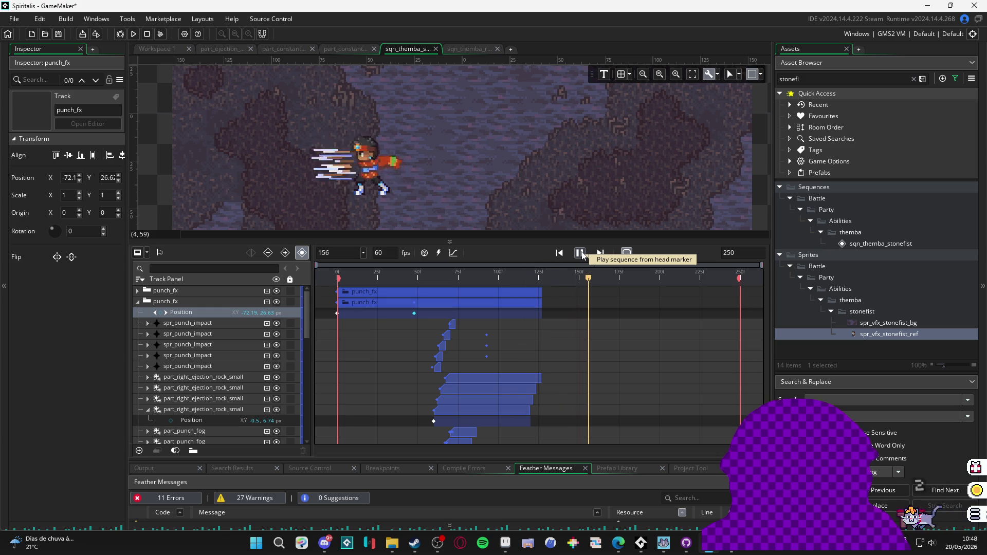
left_click(581, 254)
left_click(337, 278)
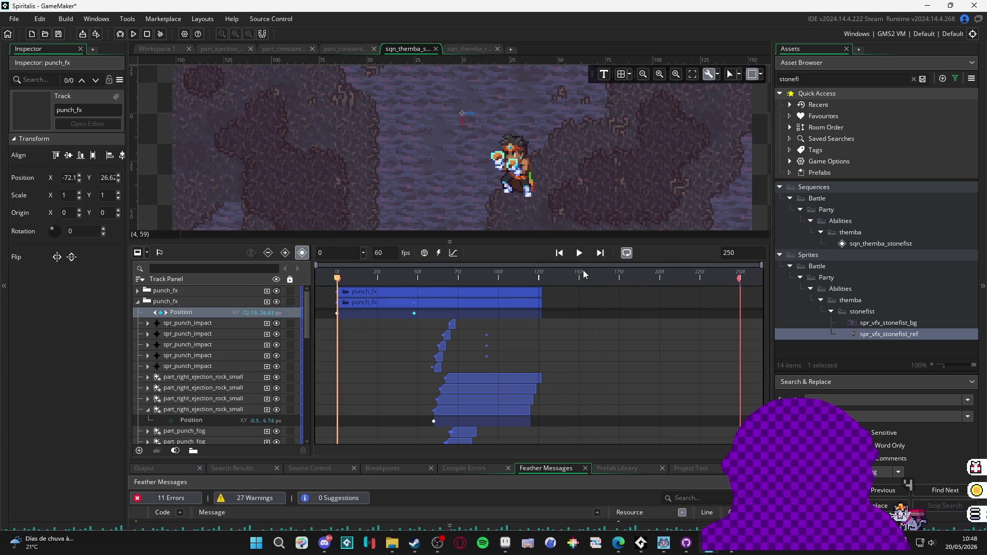
left_click(577, 254)
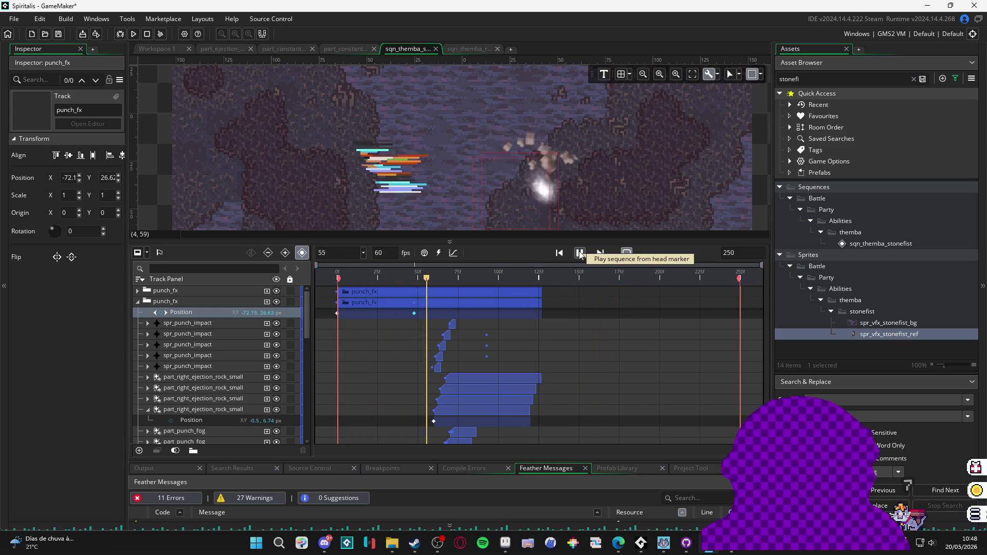
left_click(579, 253)
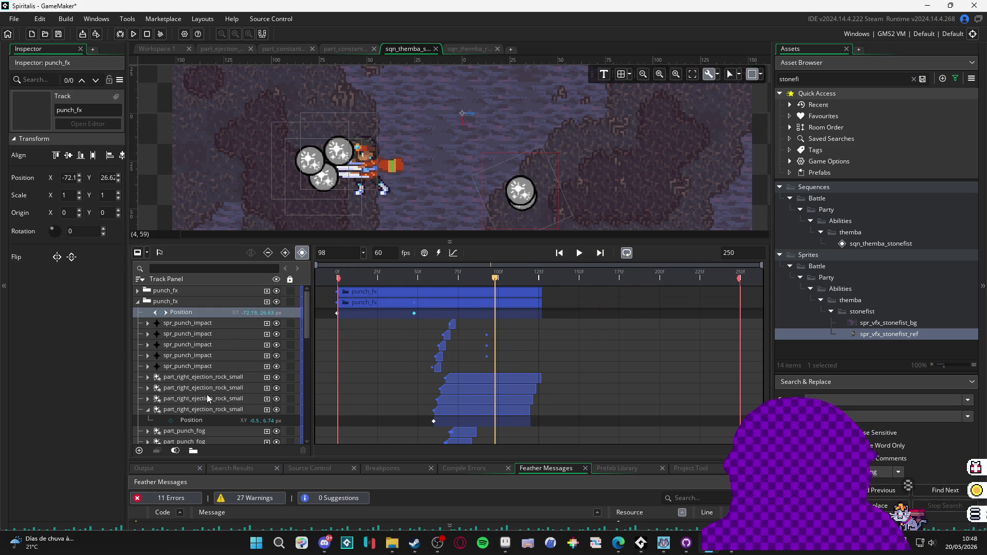
- Inspect the rock, spr_punch_impact and part_punch_fog tracks, then move the playhead near frame 57
left_click(214, 378)
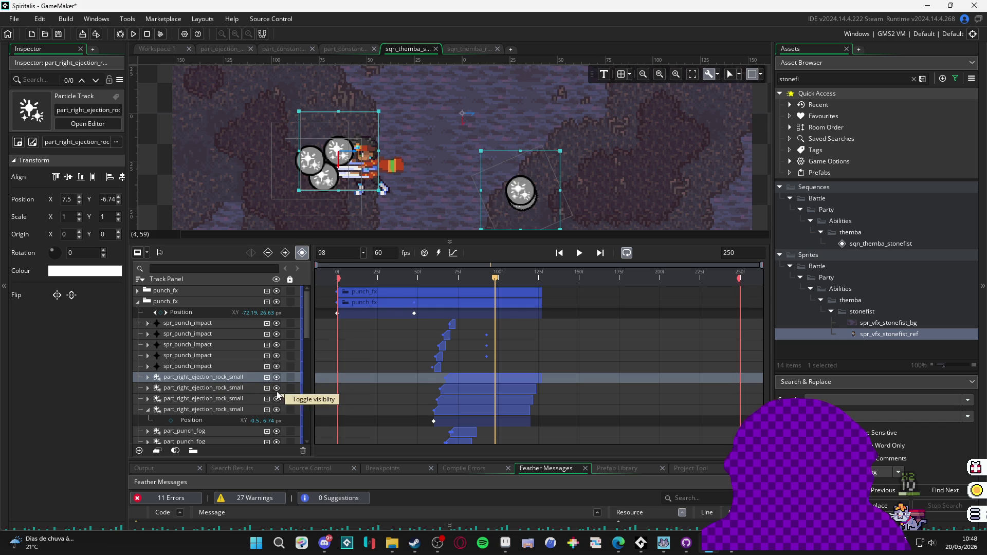
left_click(234, 367)
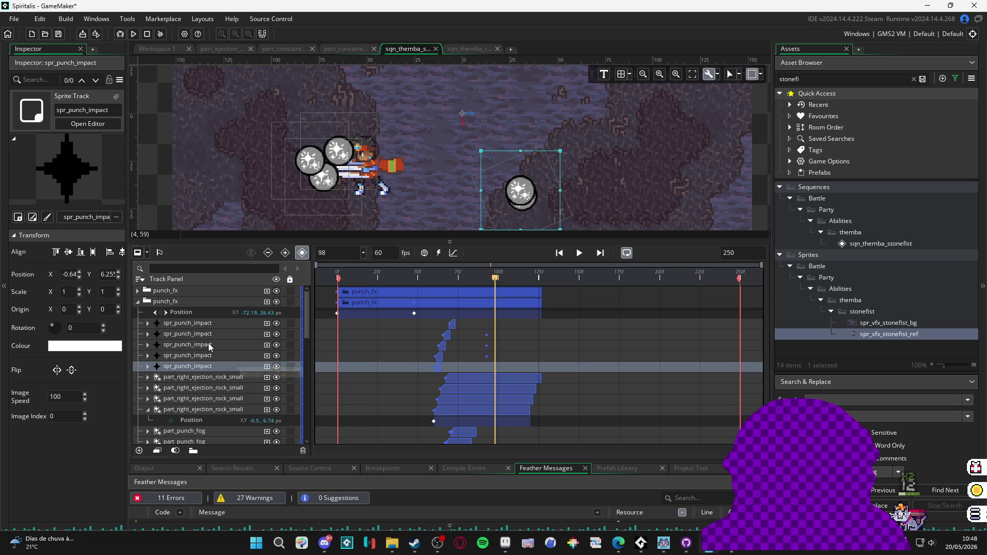
scroll(196, 353, "down", 3)
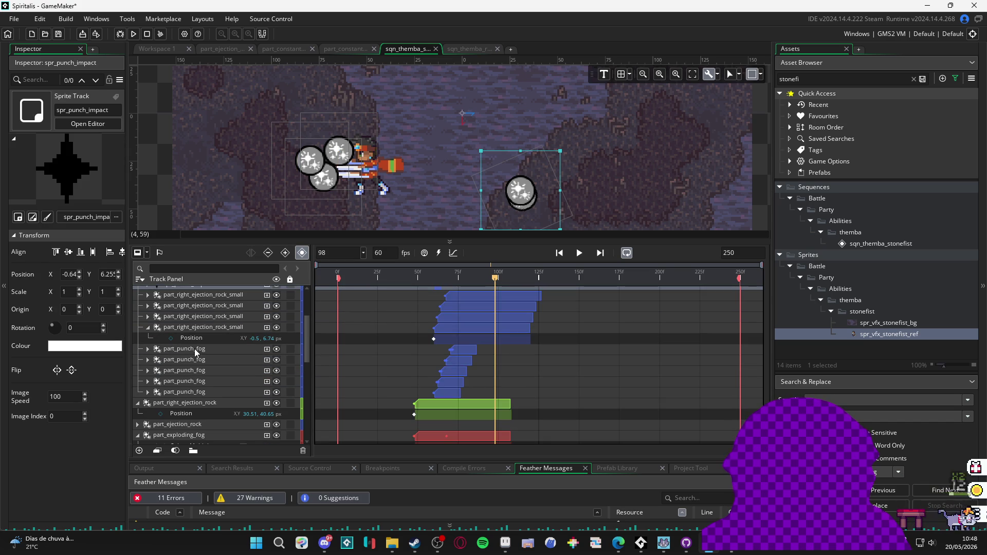
scroll(196, 353, "up", 1)
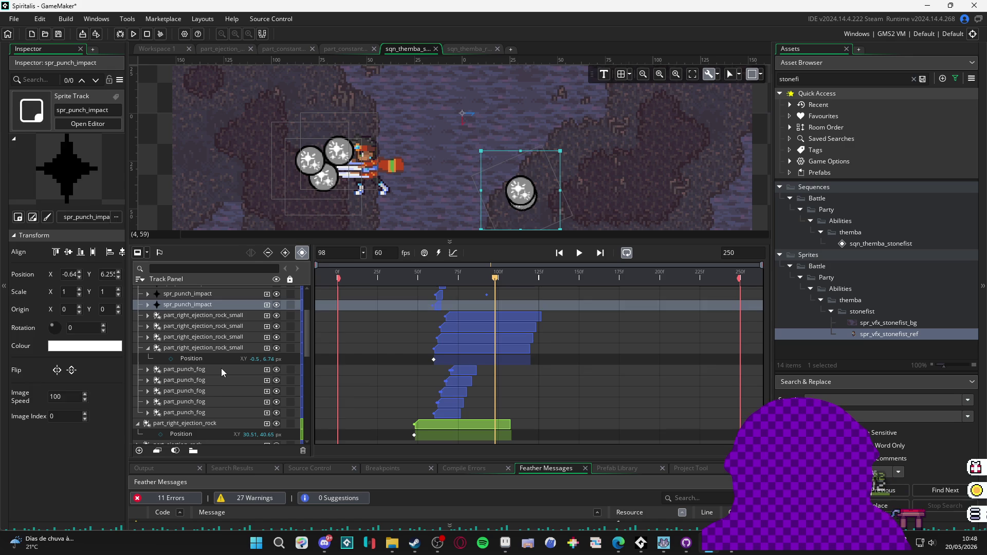
left_click(211, 369)
left_click(427, 280)
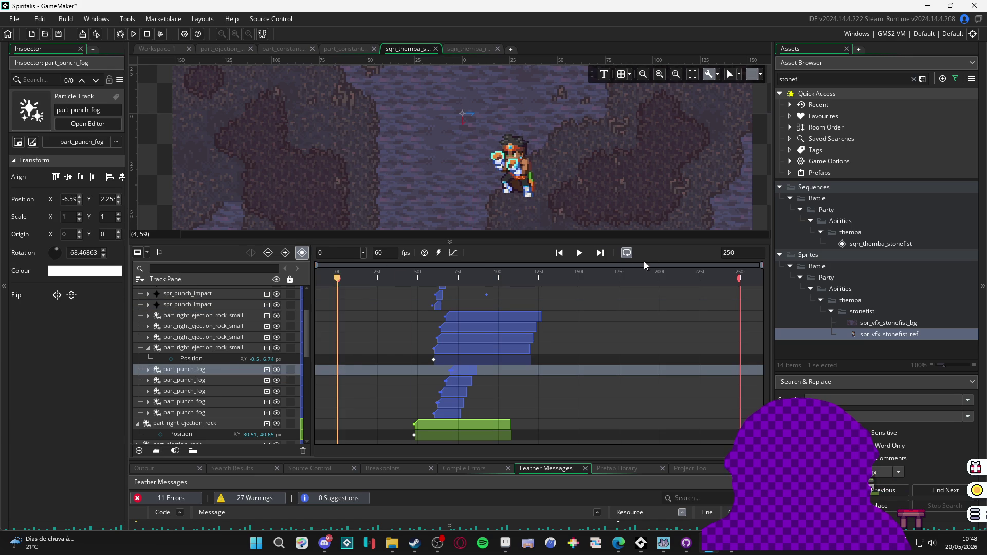
- Play the stonefist sequence preview and pause it around frame 131
left_click(579, 252)
left_click(579, 252)
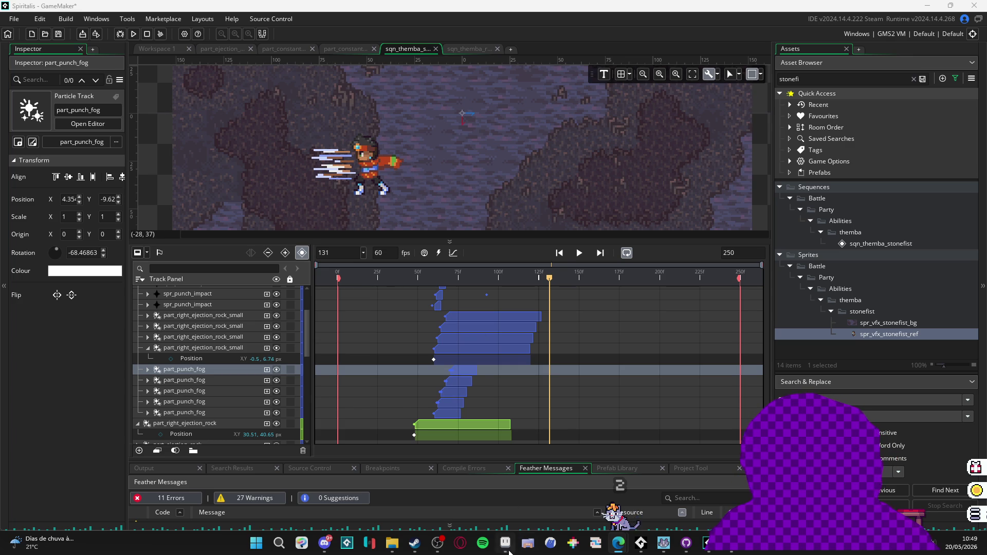
- In Aseprite, add an empty Layer 1 above the reference at frame 15's punch pose
key("alt+Tab")
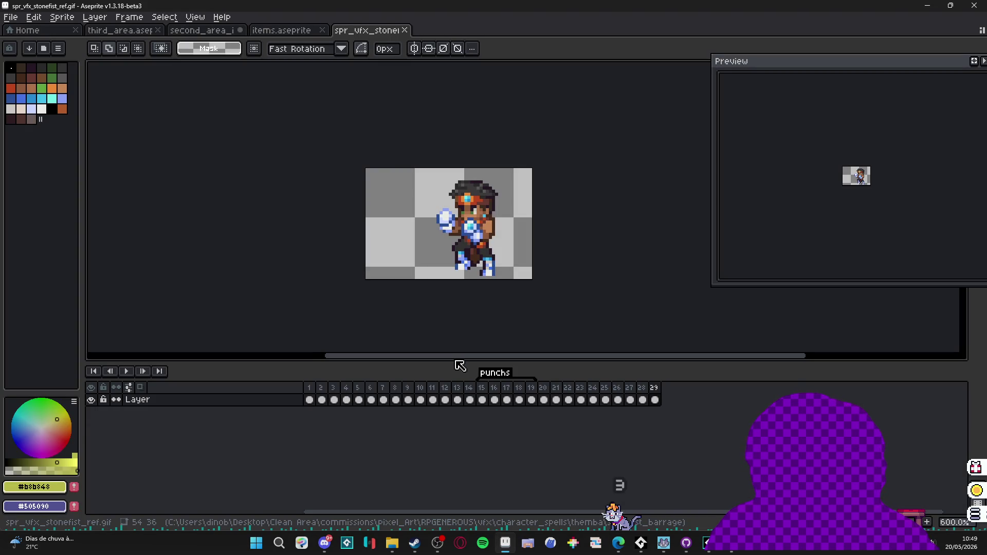
left_click(481, 399)
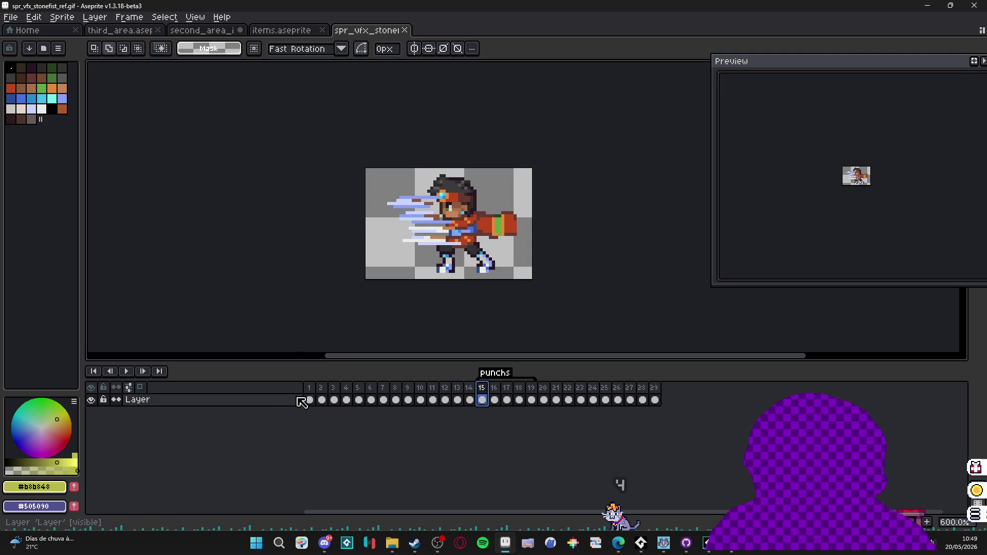
key("shift+n")
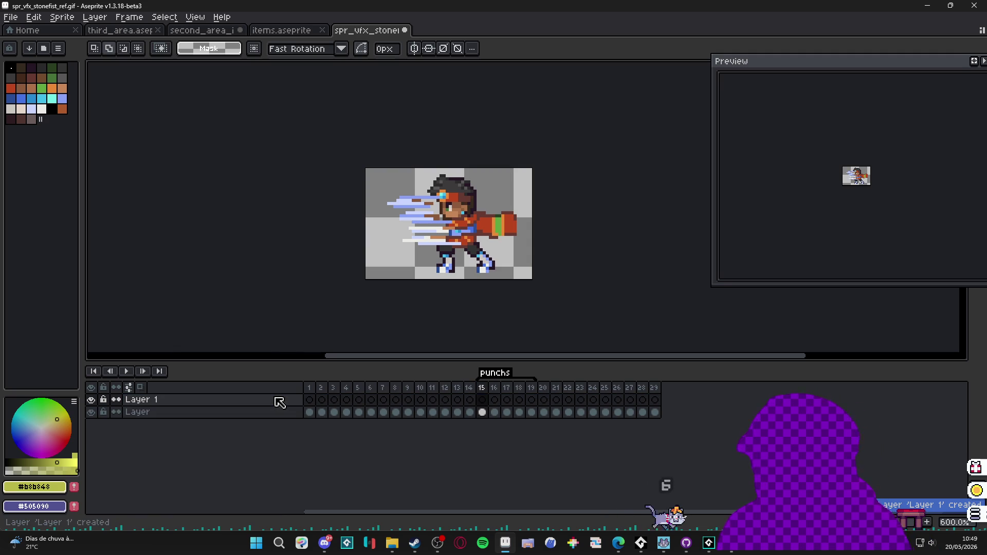
left_click(481, 400)
- Try the 1px Pencil in palette colour Idx-27, then undo the stroke
key("b")
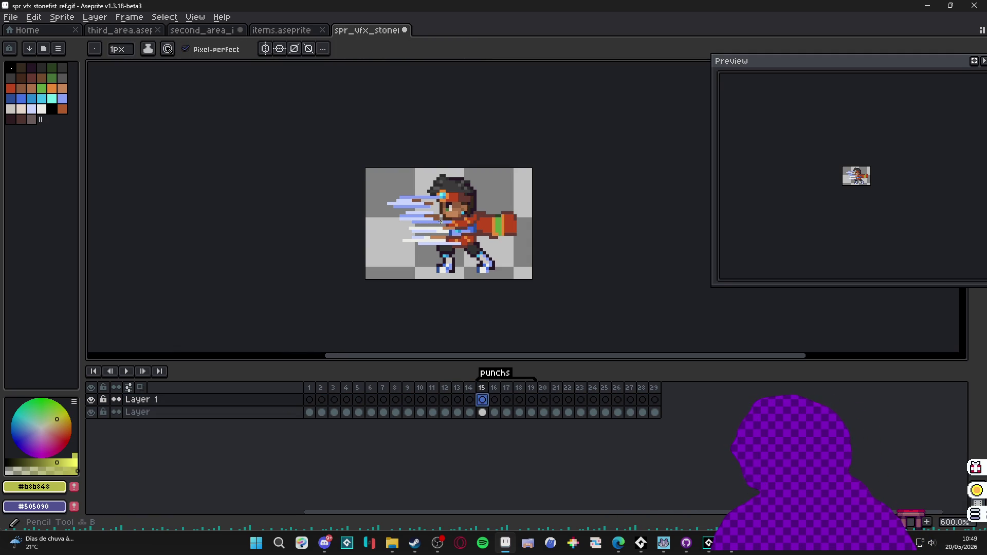
left_click(42, 108)
key("plus")
key("plus")
key("plus")
key("minus")
key("minus")
key("minus")
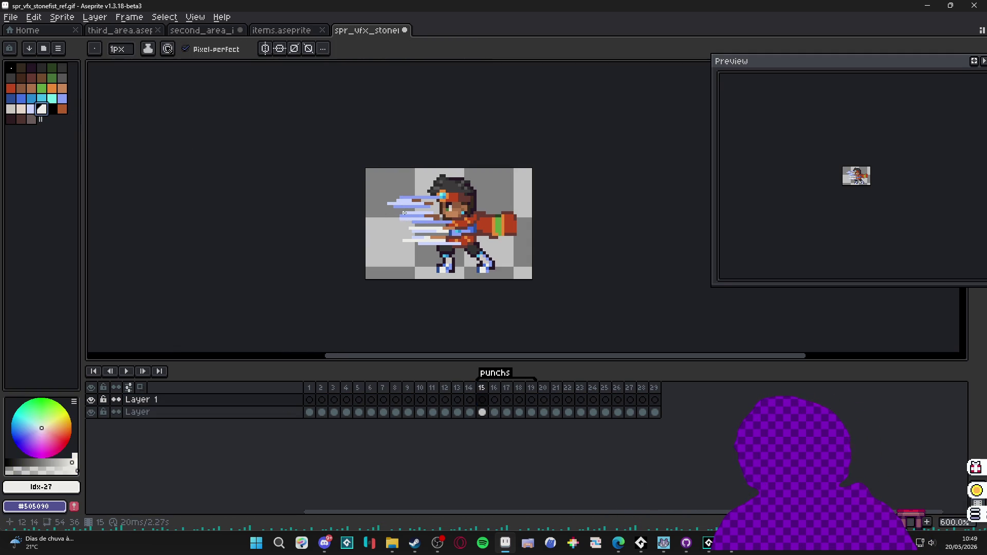
scroll(404, 212, "up", 3)
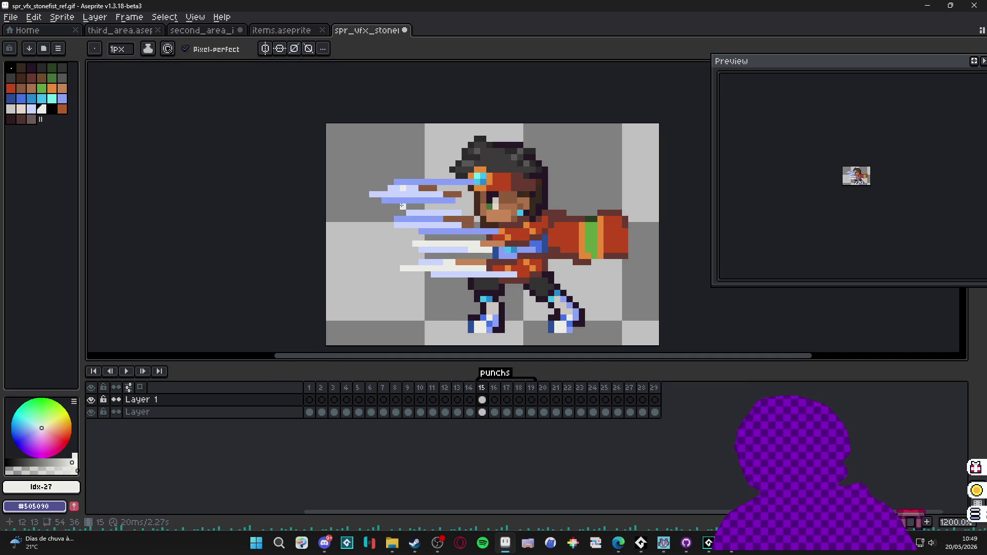
key("ctrl+z")
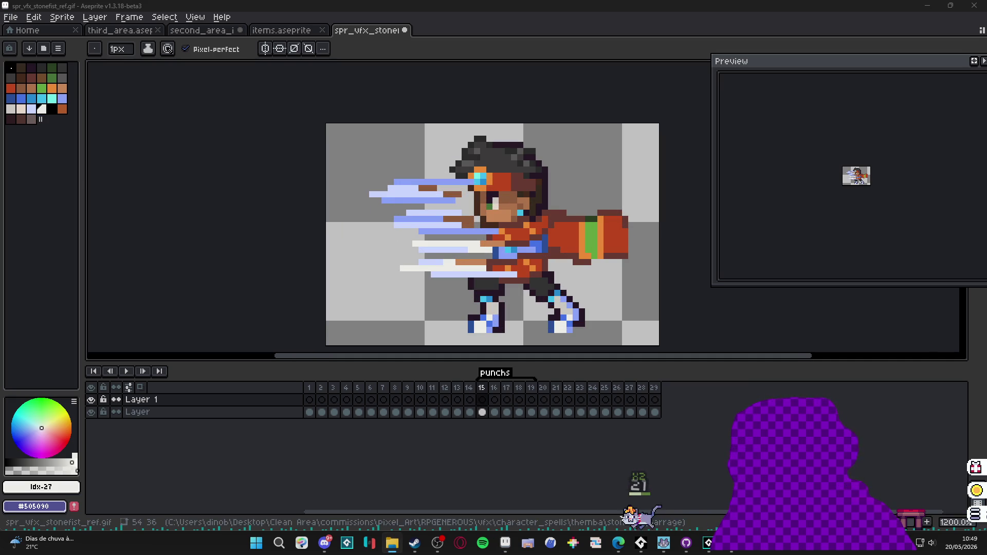
scroll(517, 205, "up", 6)
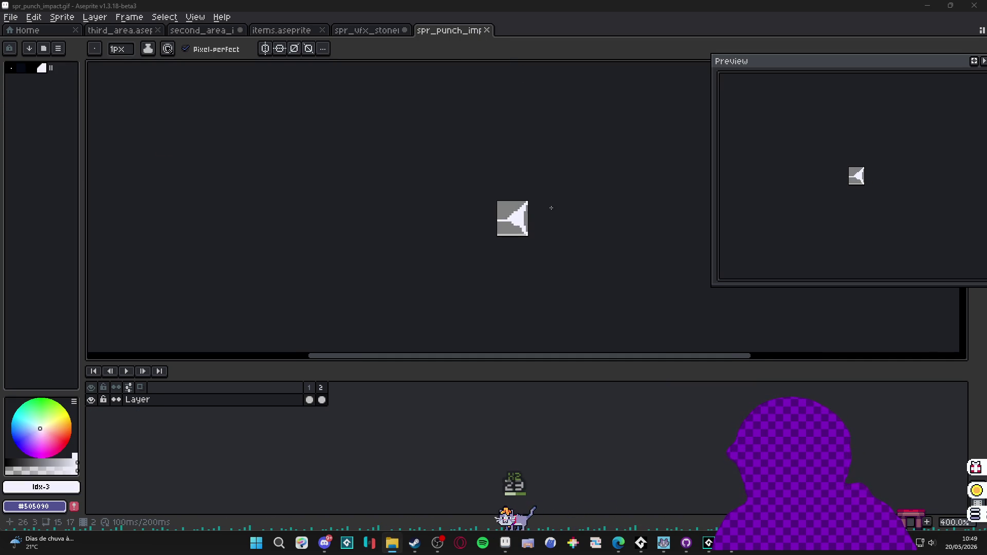
scroll(517, 206, "up", 2)
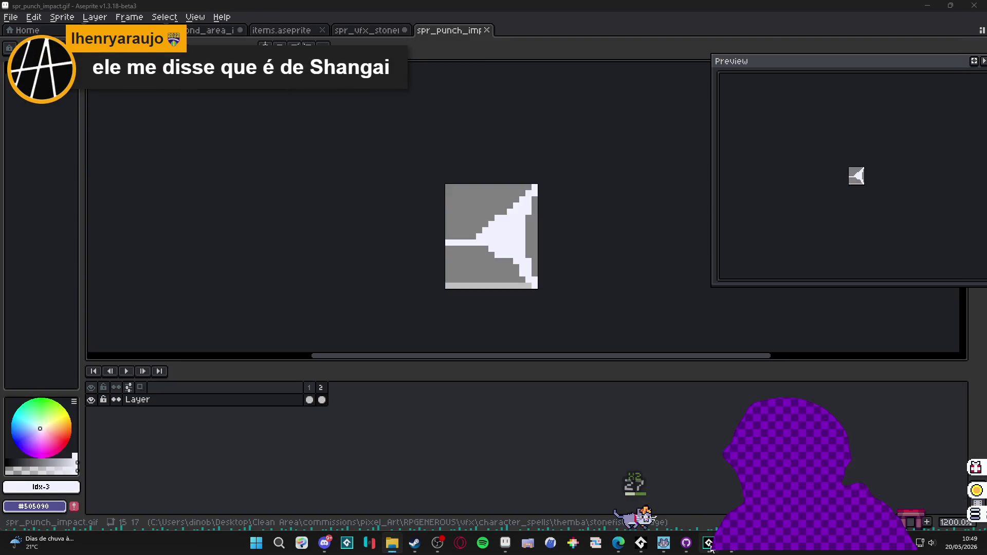
left_click(708, 543)
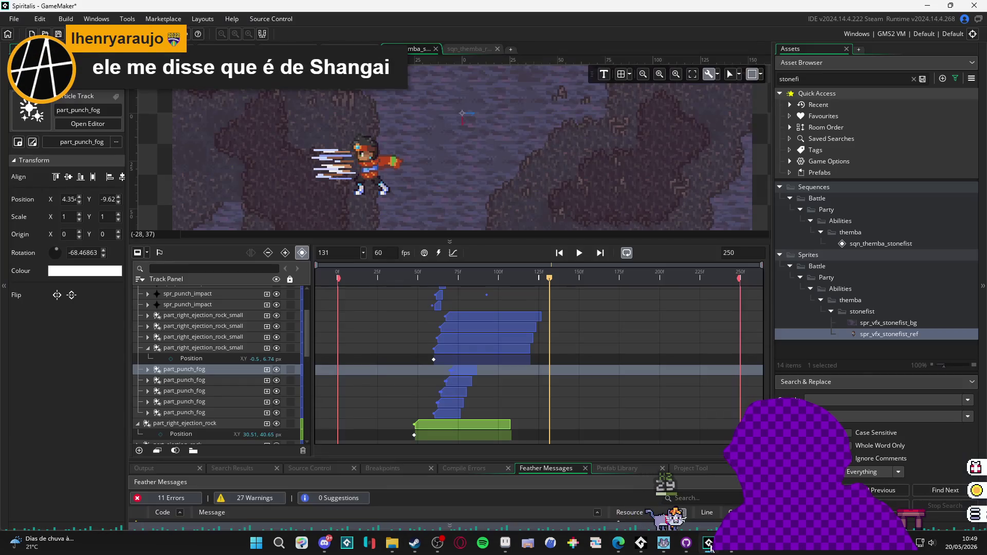
- Expand punch_fx, select its spr_punch_impact track, and scrub the playhead to frame 124
left_click(146, 301)
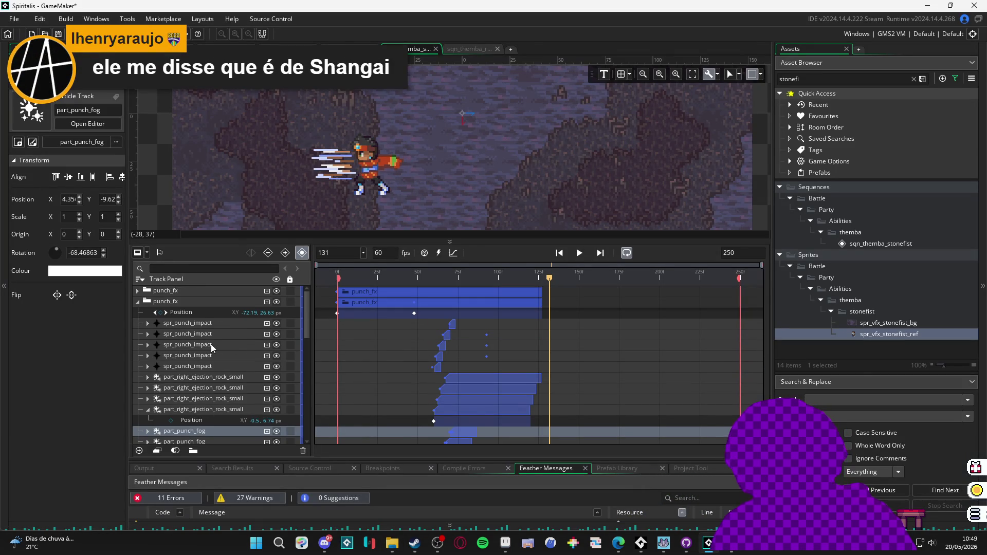
left_click(201, 322)
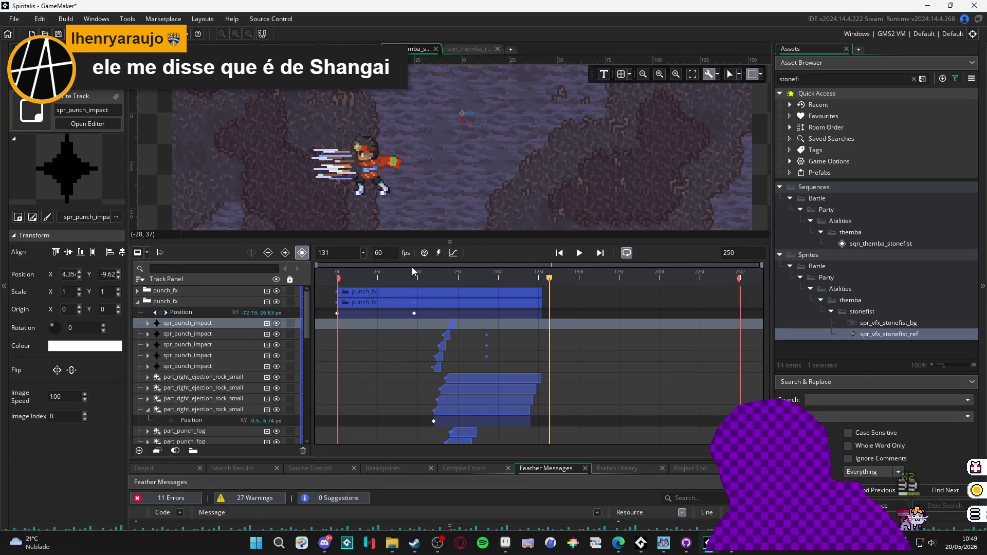
mouse_move(429, 275)
left_mouse_down()
mouse_move(490, 276)
mouse_move(538, 294)
left_mouse_up()
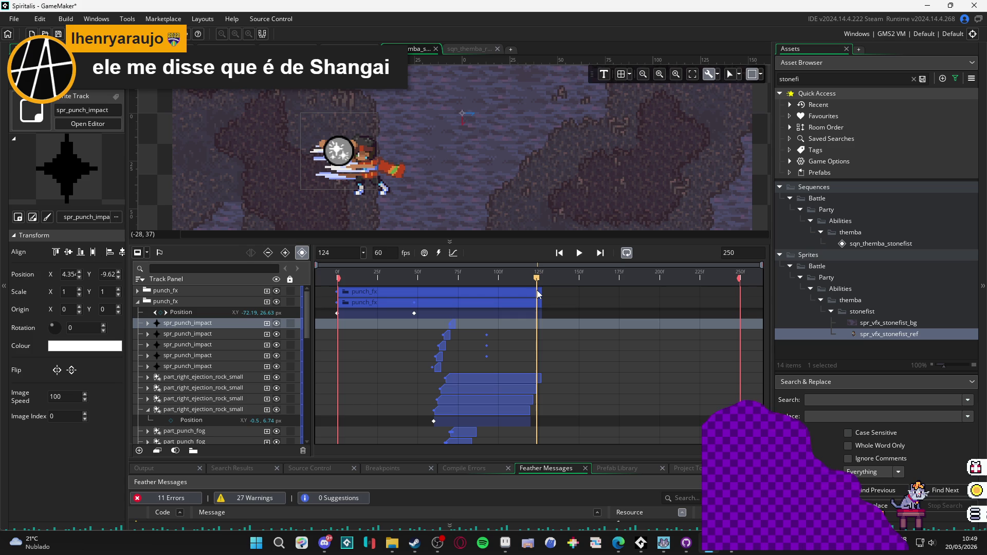
key("alt+Tab")
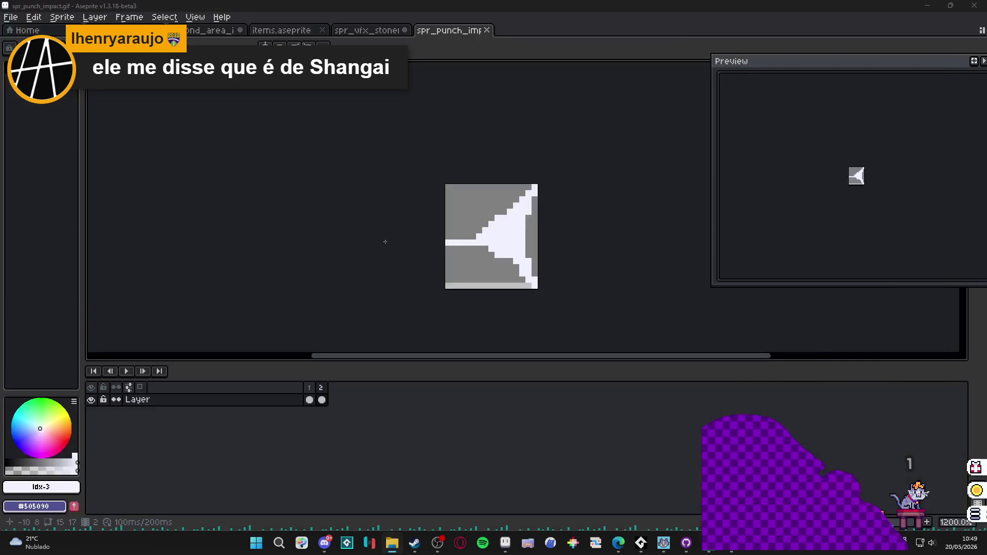
- On spr_vfx_stonefist, compare frames 16 and 15 and open then cancel the punchs tag properties
left_click(372, 31)
left_click(494, 400)
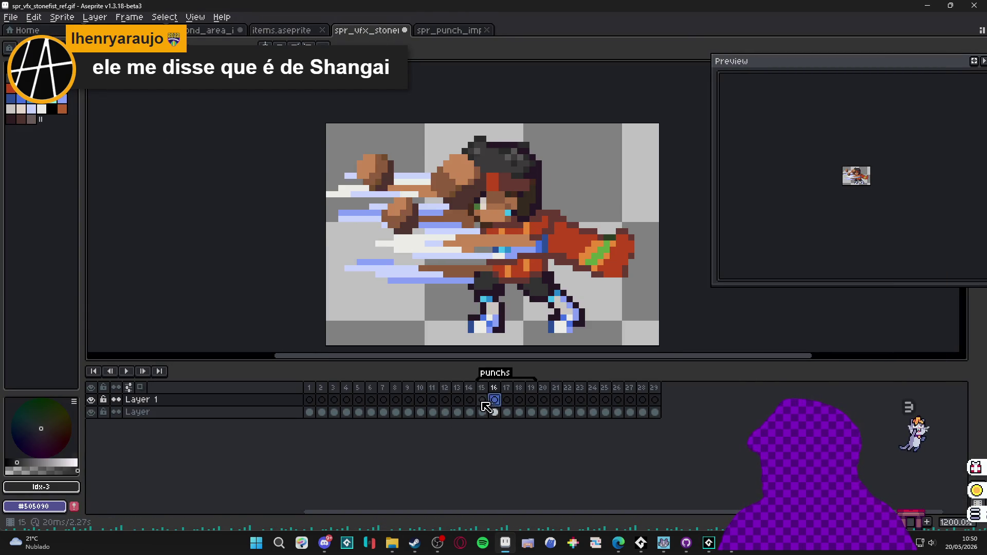
left_click(487, 399)
double_click(494, 373)
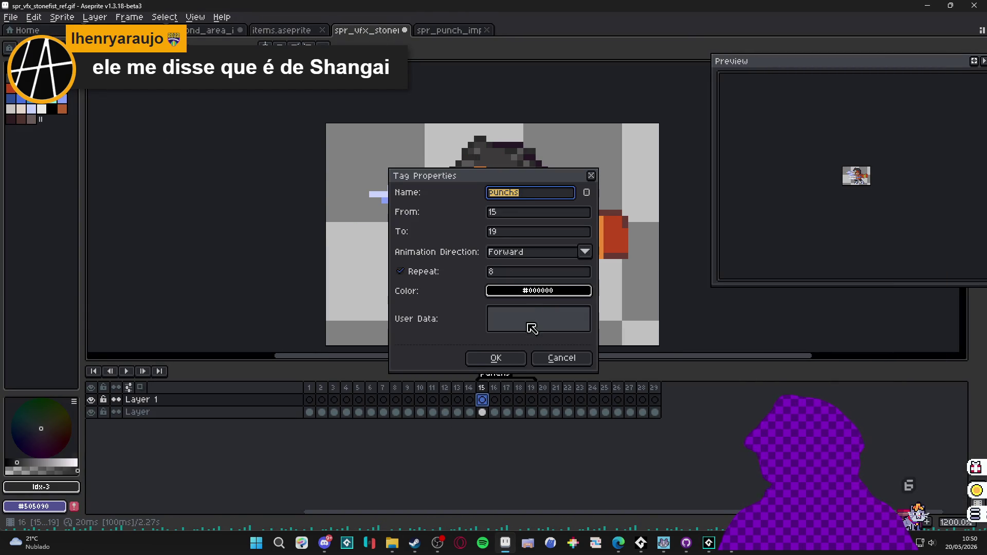
left_click(566, 363)
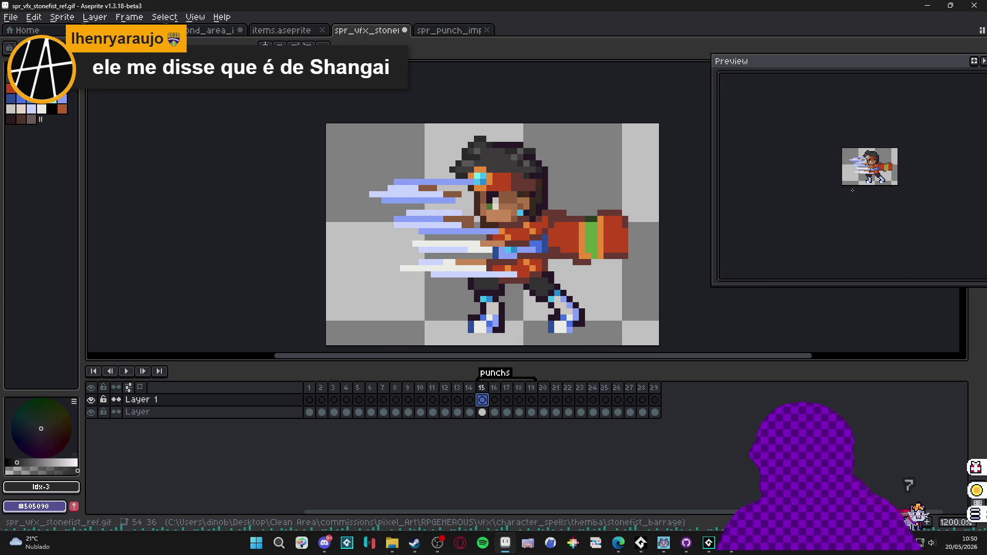
scroll(852, 190, "up", 1)
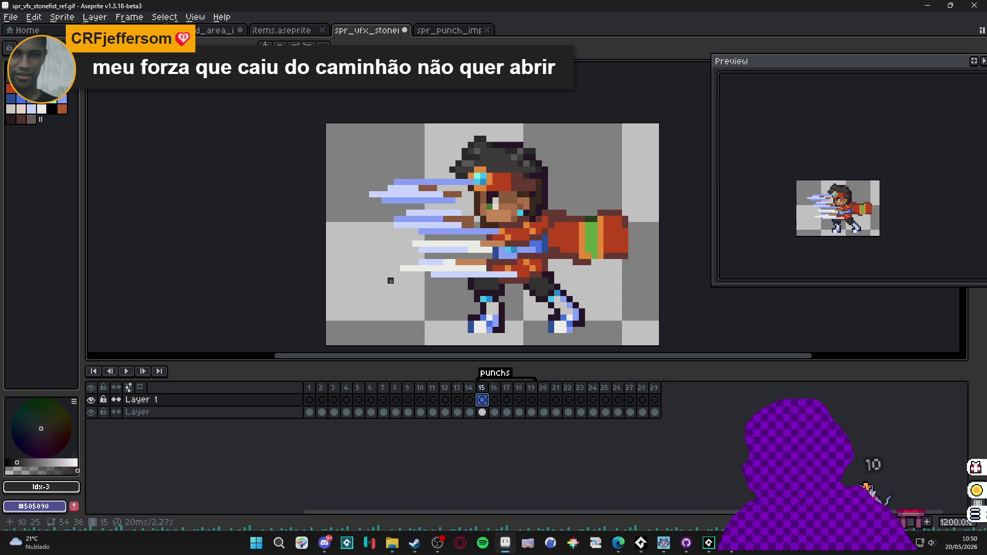
left_click(332, 548)
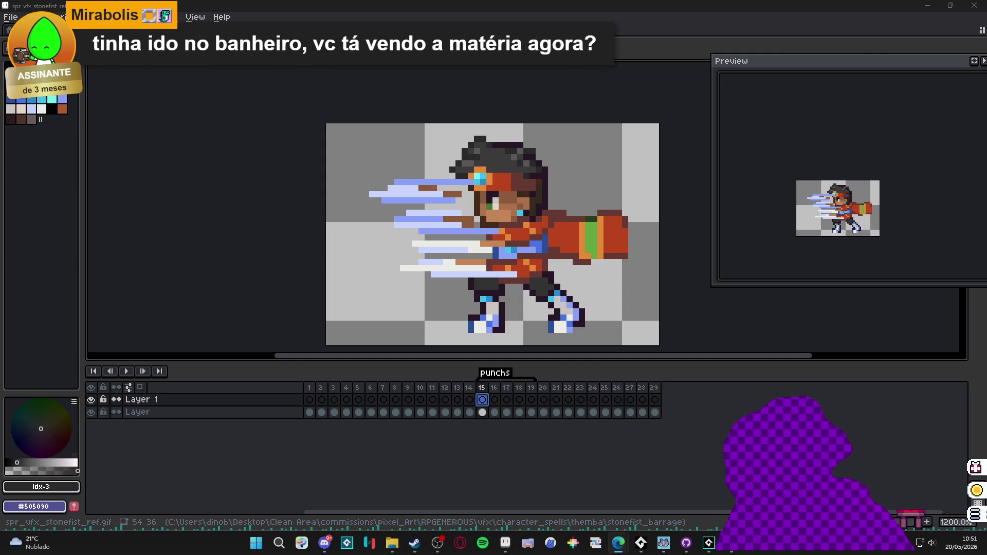
left_click(414, 543)
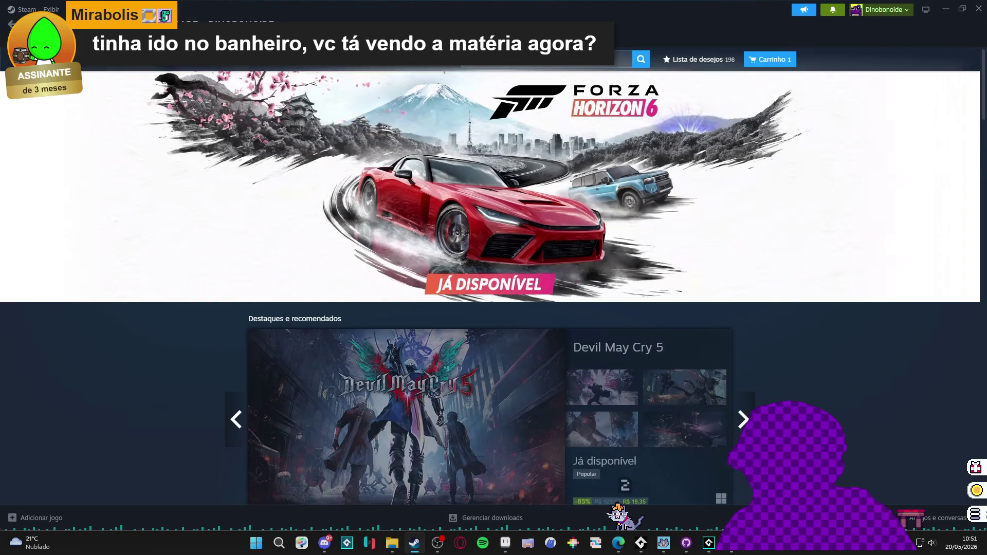
- Search the Steam store for 'explor' and 'avalanche', clear the search, and minimize Steam
left_click(566, 59)
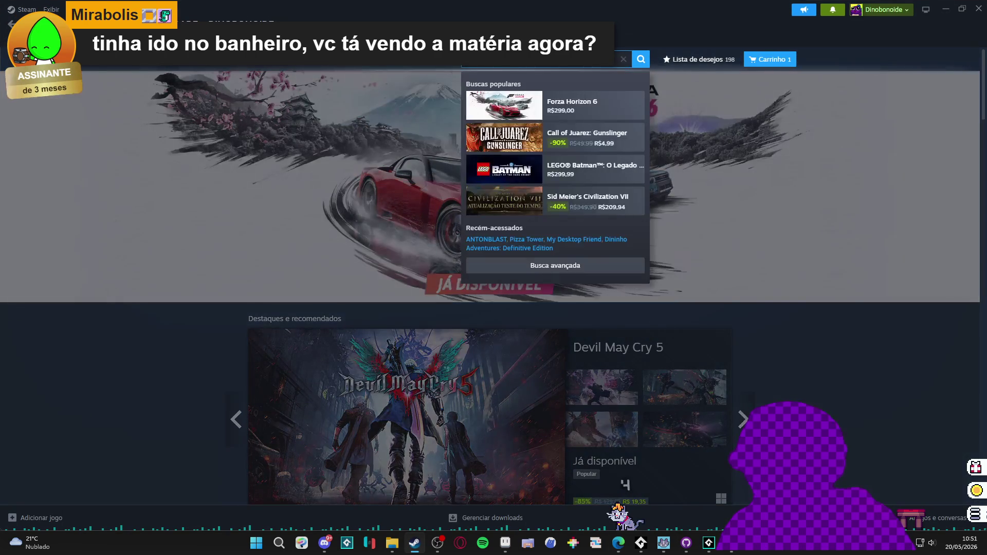
type("explor")
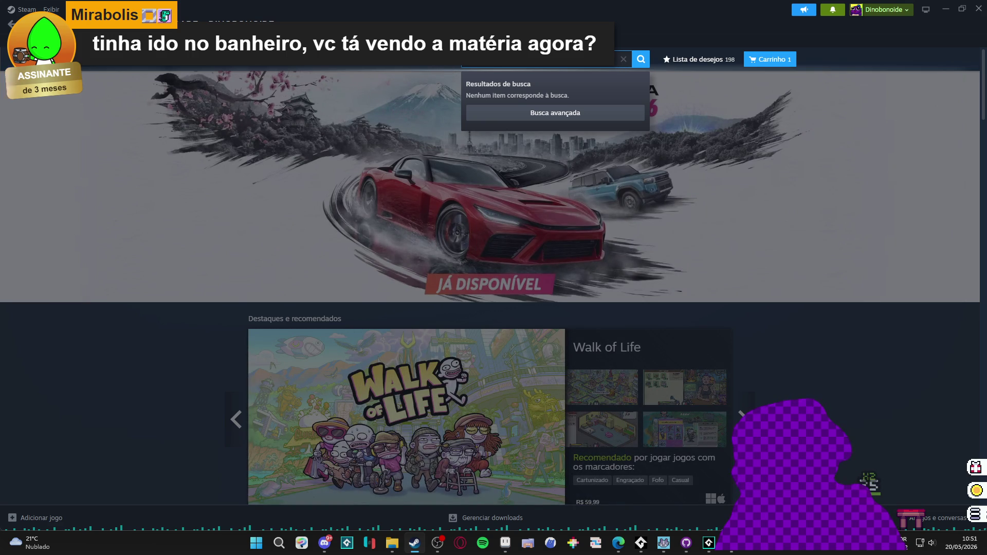
type("ava")
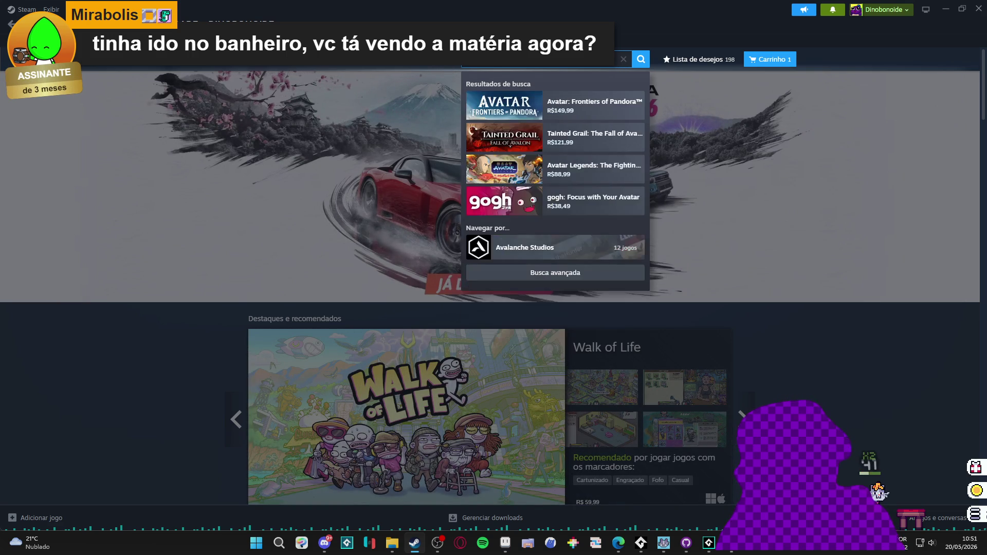
type("lanche")
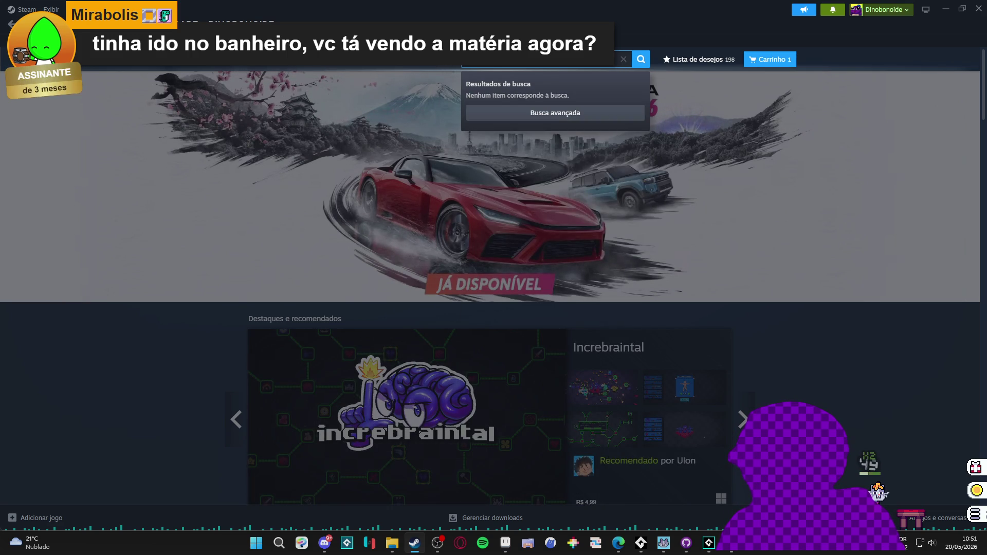
key("ctrl+a")
key("BackSpace")
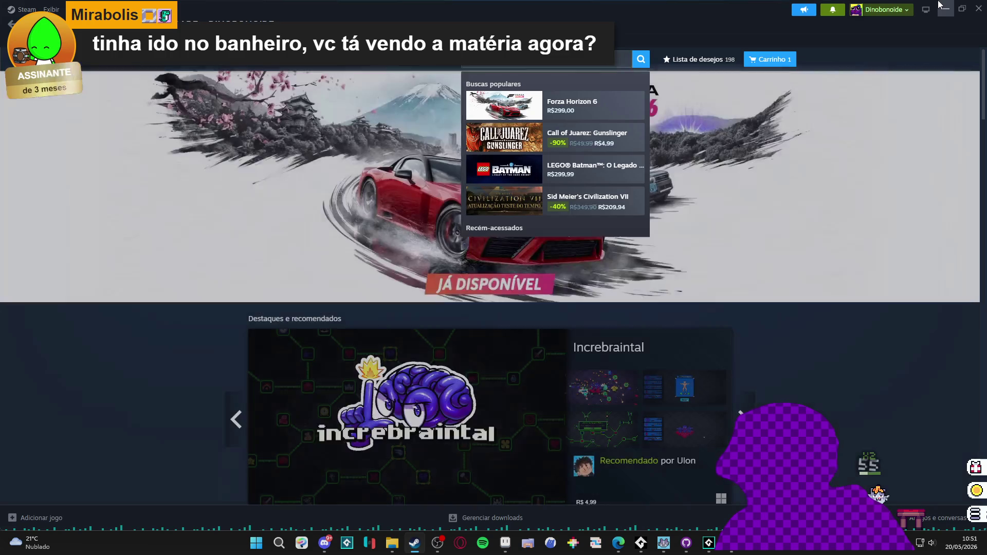
left_click(943, 6)
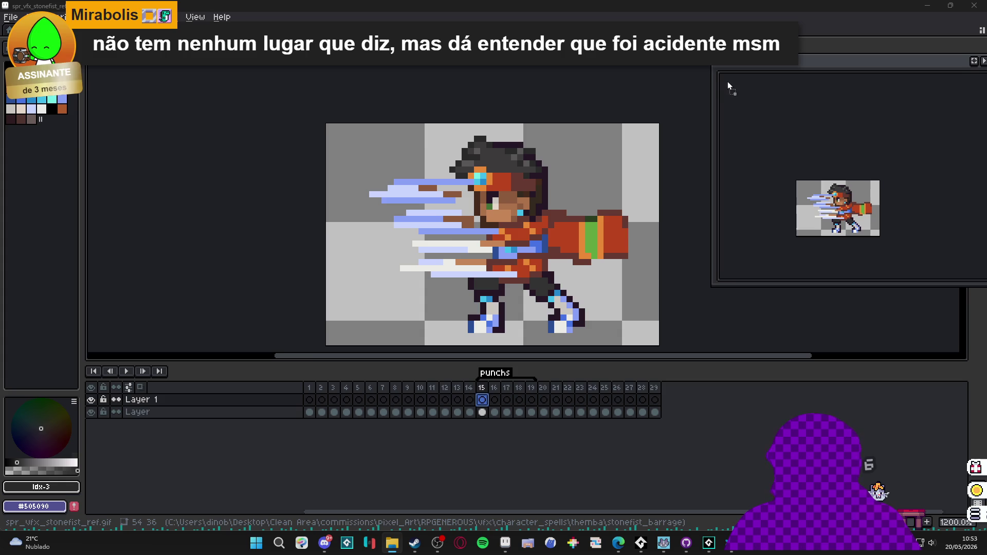
key("ctrl+Tab")
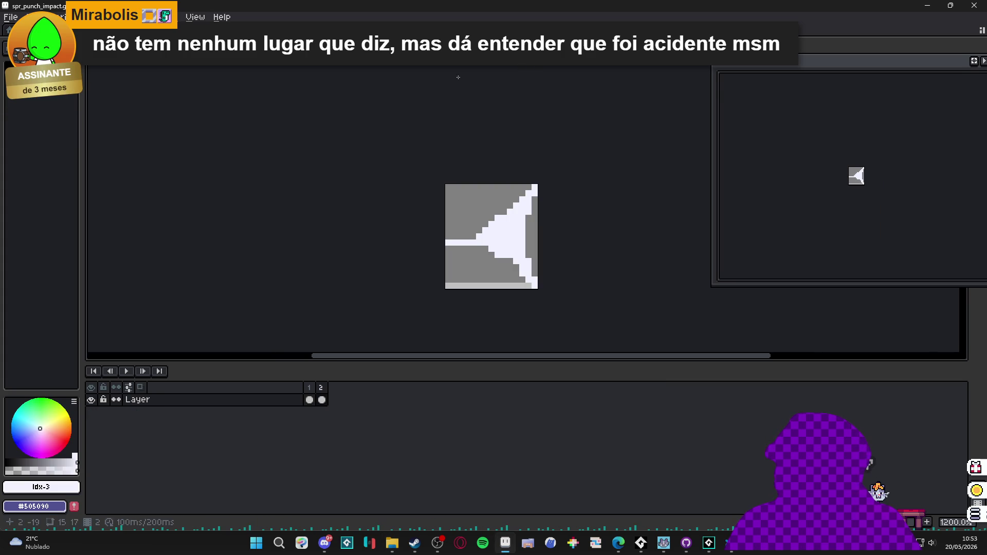
- Paste the dark impact frame into reference frames 15–16 beside the fist, then add Layer 2
left_click(309, 400)
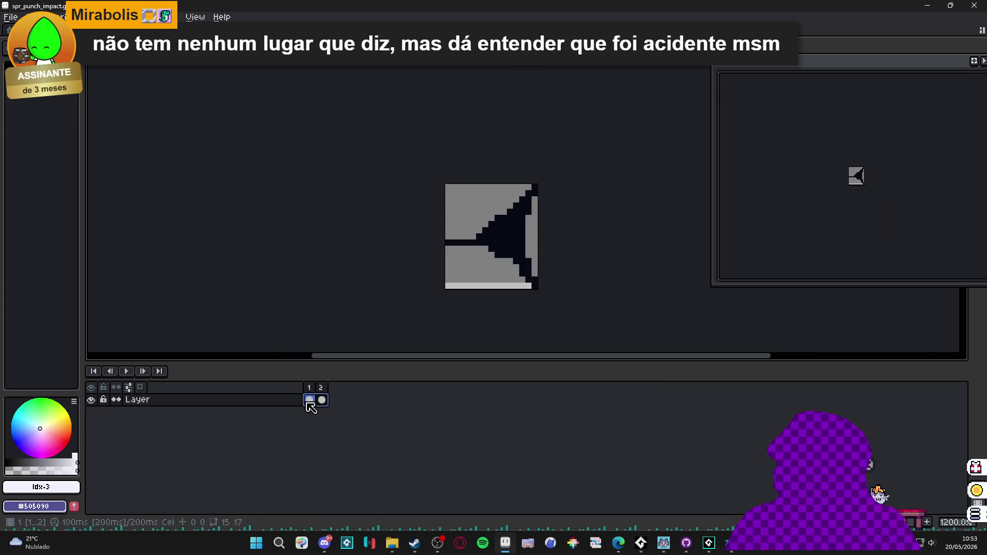
key("ctrl+Tab")
left_click(482, 400)
left_click_drag(497, 405, 482, 405)
mouse_move(411, 212)
left_mouse_down()
mouse_move(450, 246)
mouse_move(440, 251)
mouse_move(459, 266)
mouse_move(446, 274)
left_mouse_up()
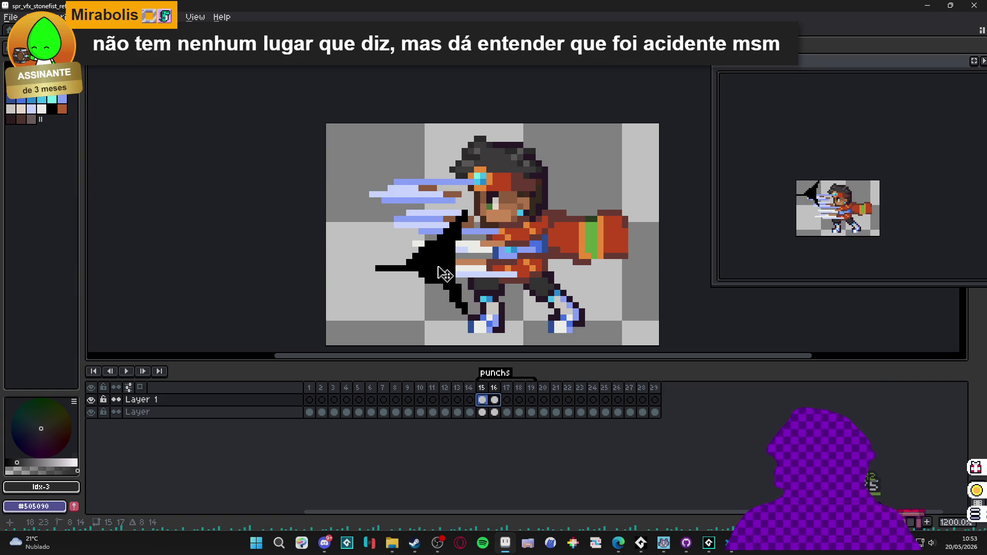
key("Return")
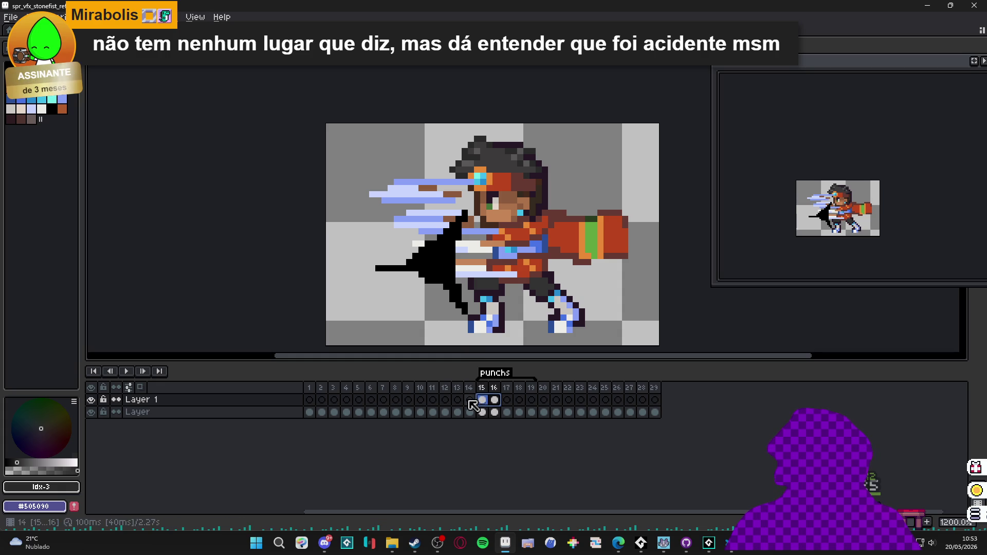
left_click(302, 399)
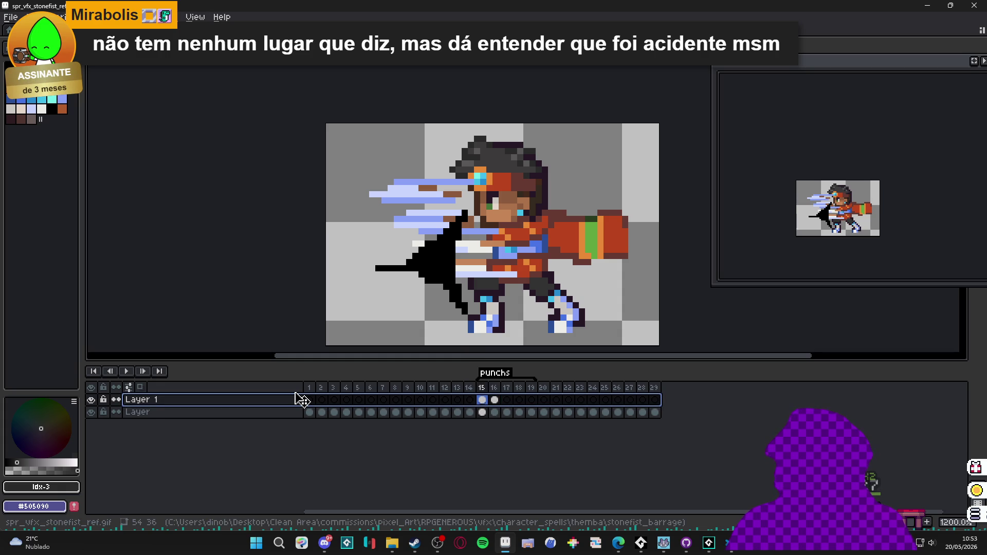
key("shift+n")
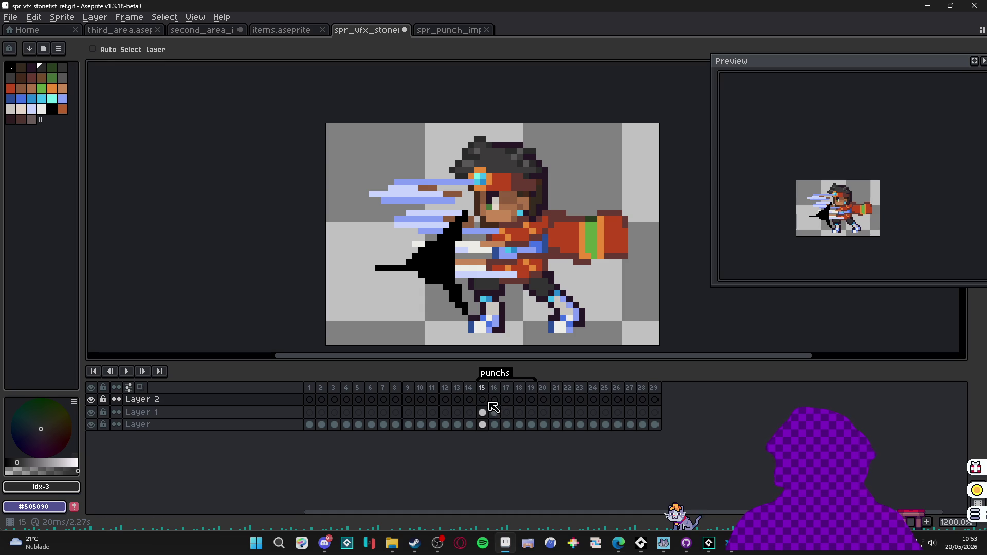
- Step through Layer 1's frames 15 to 17 to compare the punch poses
left_click(494, 411)
left_click(483, 412)
left_click(497, 417)
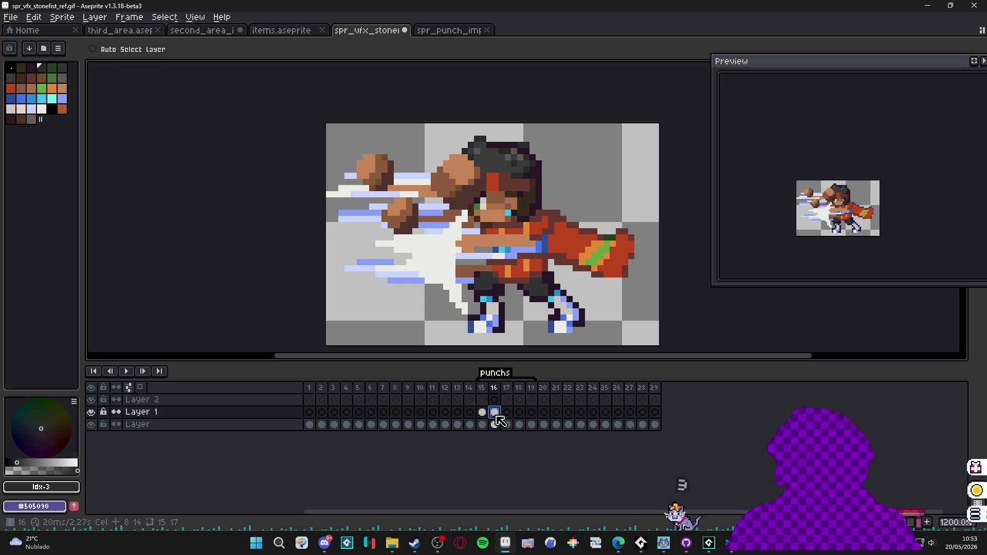
left_click_drag(485, 417, 486, 409)
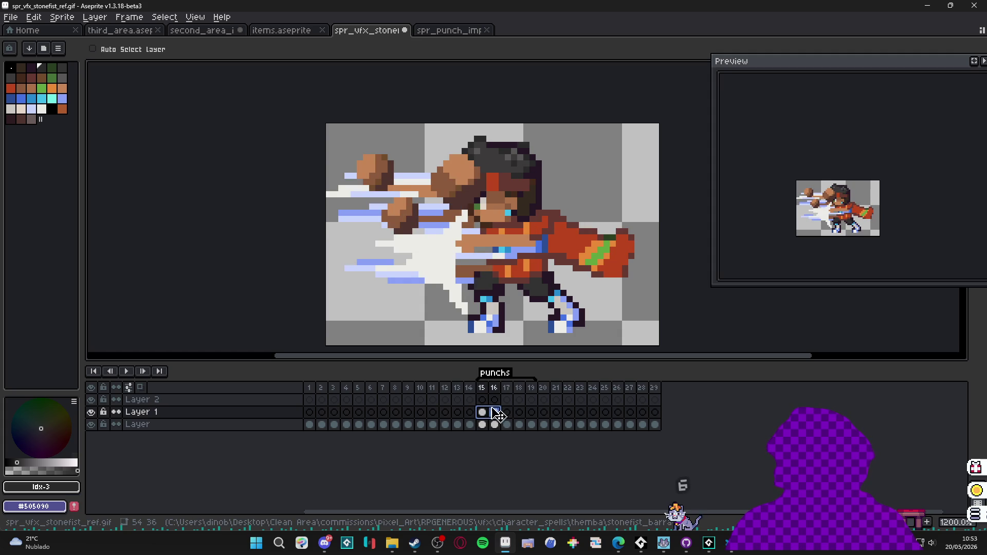
left_click(483, 413)
left_click(495, 414)
left_click(509, 415)
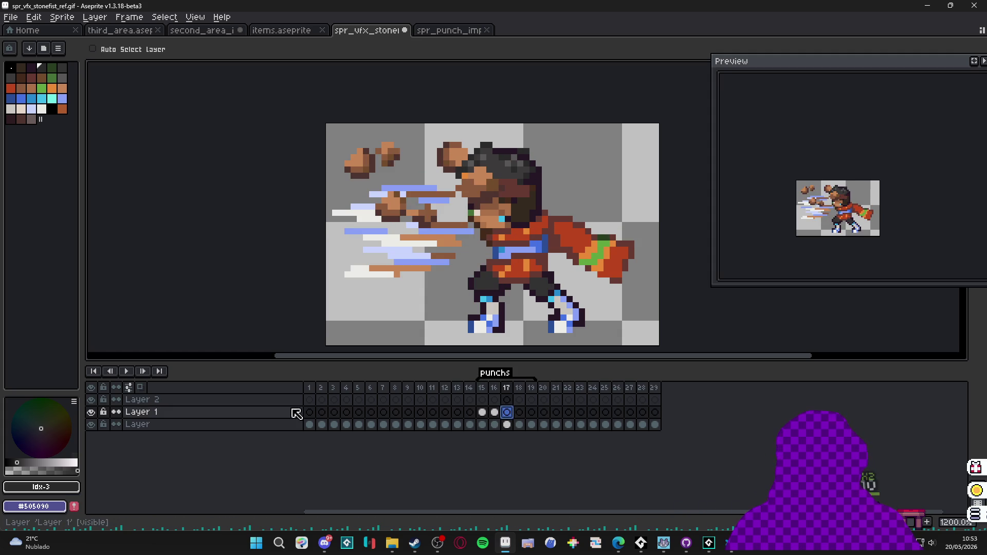
left_click(390, 544)
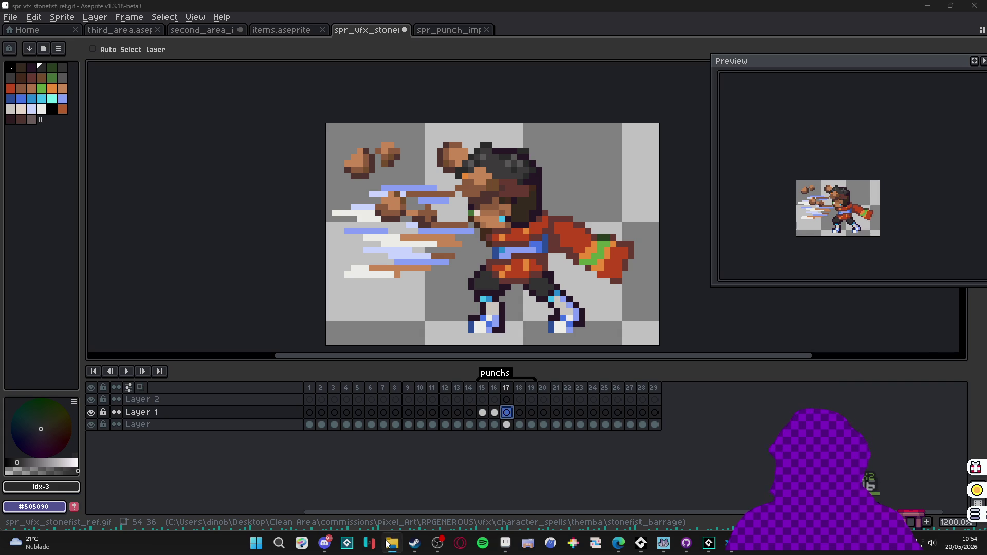
left_click(742, 548)
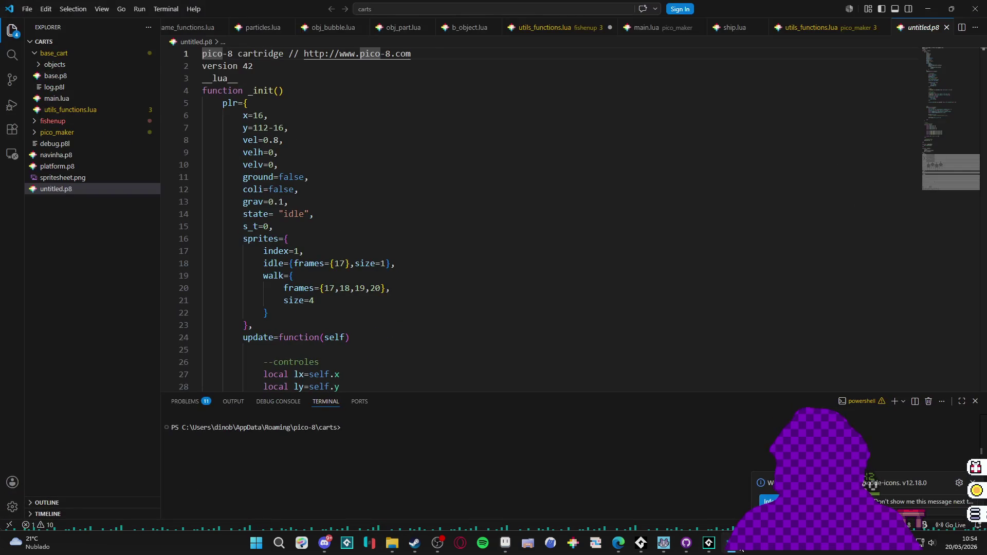
left_click(741, 549)
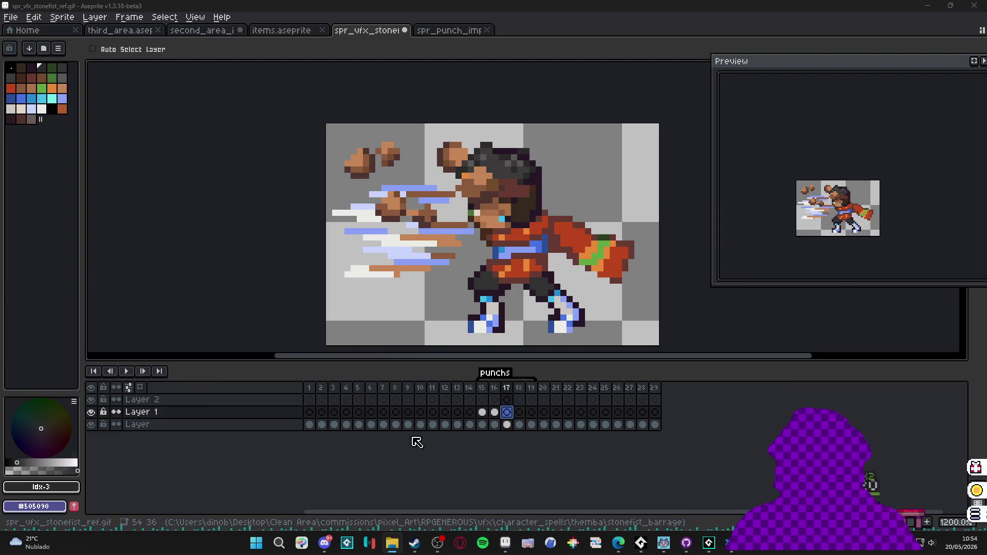
- Compare frames 15, 16 and 20, reselect frames 15–16, and bring up the punchs tag's options
left_click(482, 415)
left_click(494, 413)
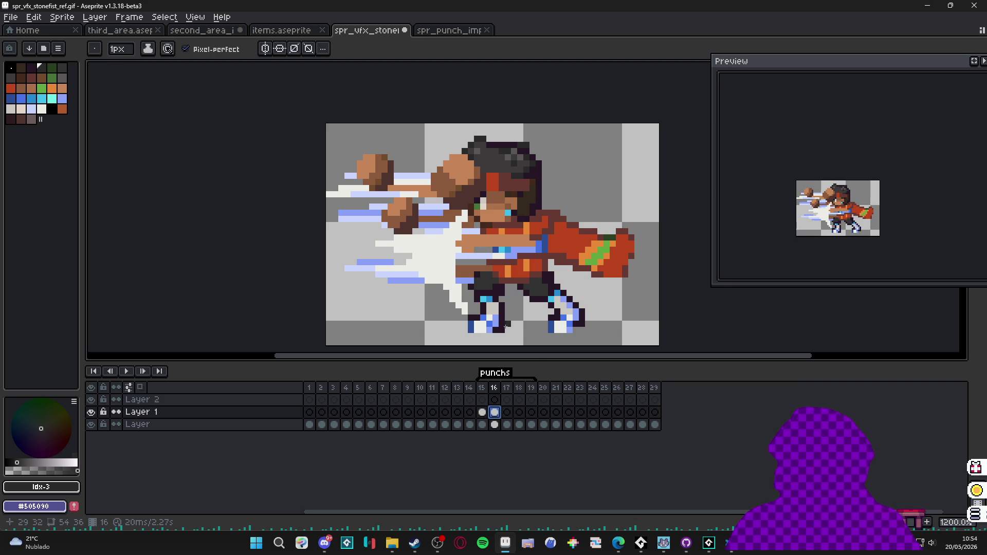
left_click(484, 413)
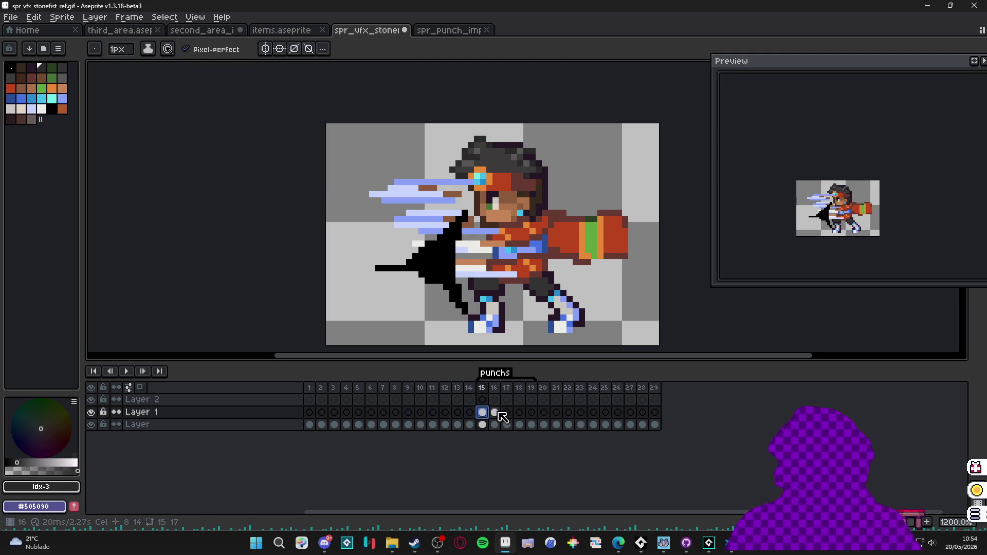
left_click(496, 413)
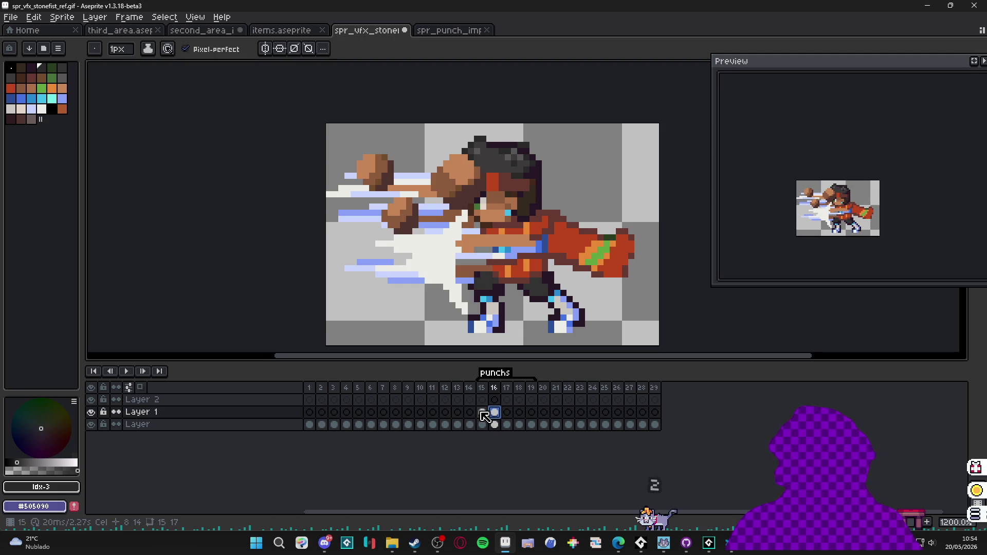
left_click_drag(484, 414, 520, 413)
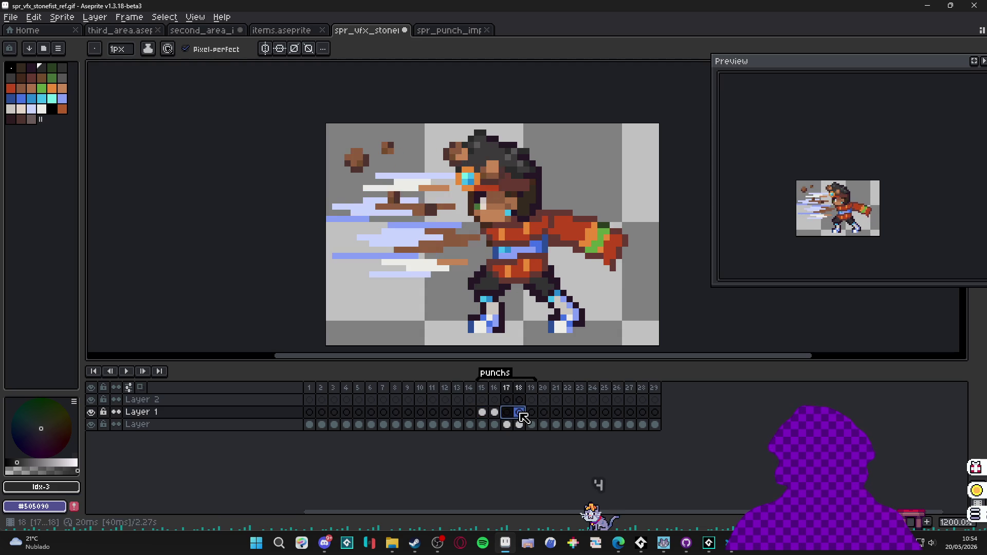
left_click(529, 412)
left_click(539, 413)
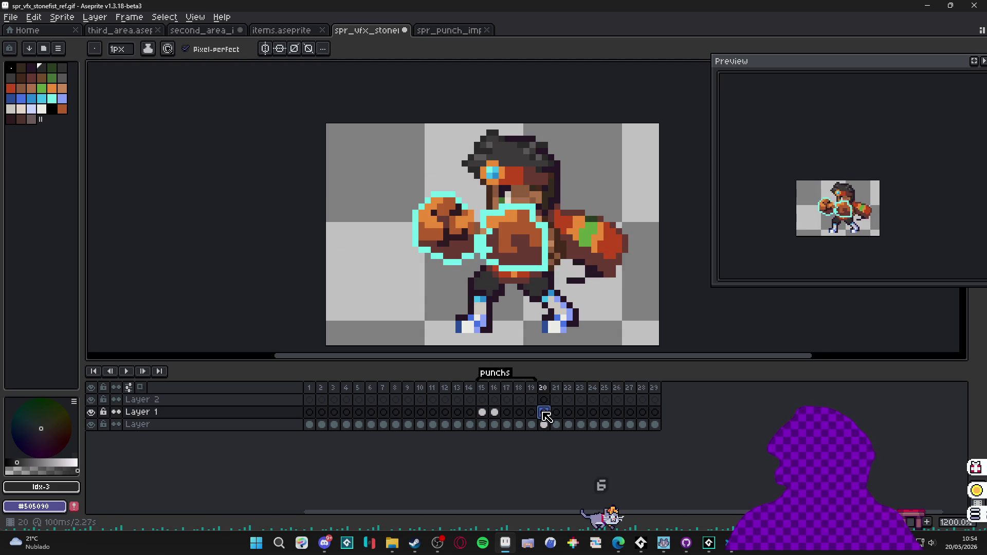
left_click_drag(483, 414, 498, 415)
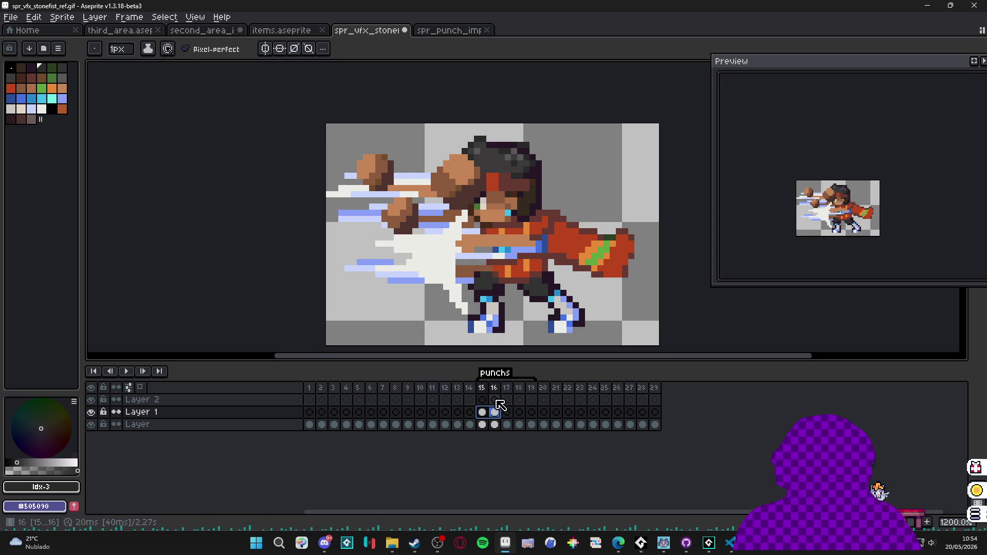
right_click(501, 381)
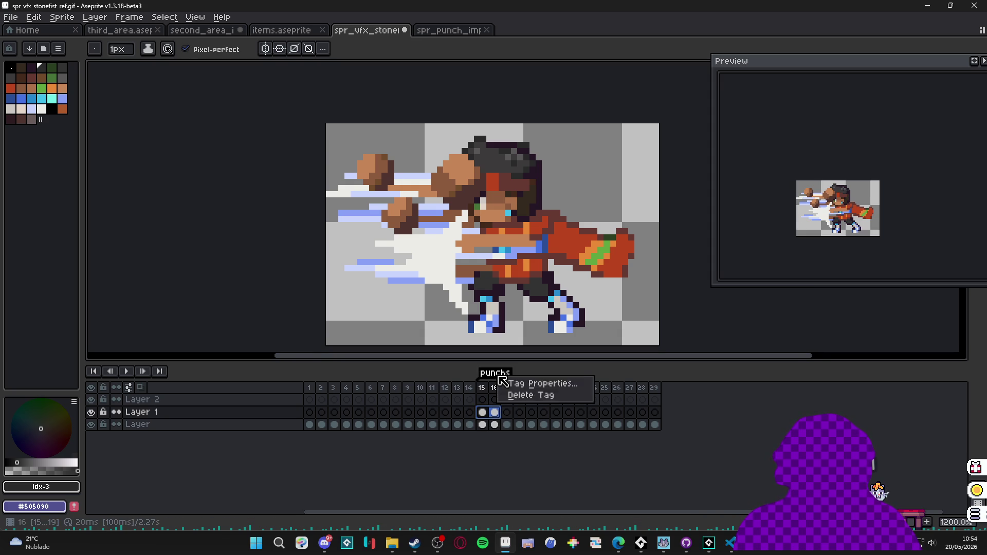
- Delete the punchs tag and flip through frames 15 to 19 to compare poses
left_click(528, 397)
left_click(494, 413)
key("Left")
key("Right")
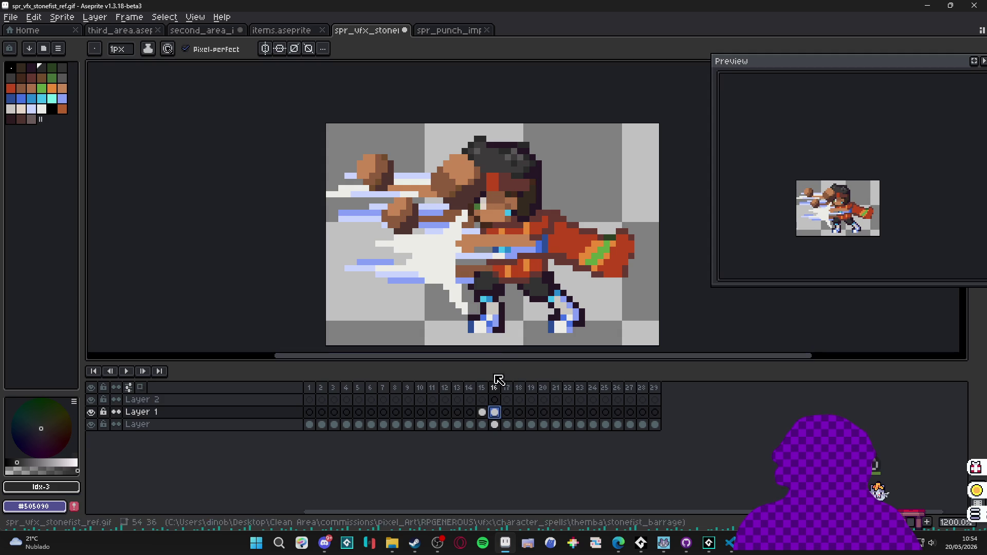
left_click(482, 413)
left_click(494, 413)
left_click(507, 412)
left_click(519, 412)
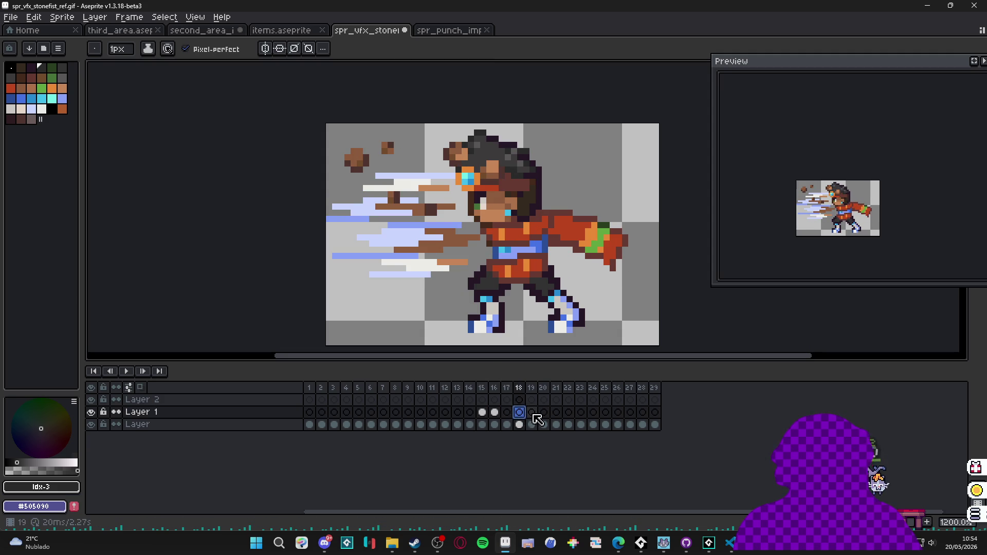
left_click(532, 412)
left_click(482, 413)
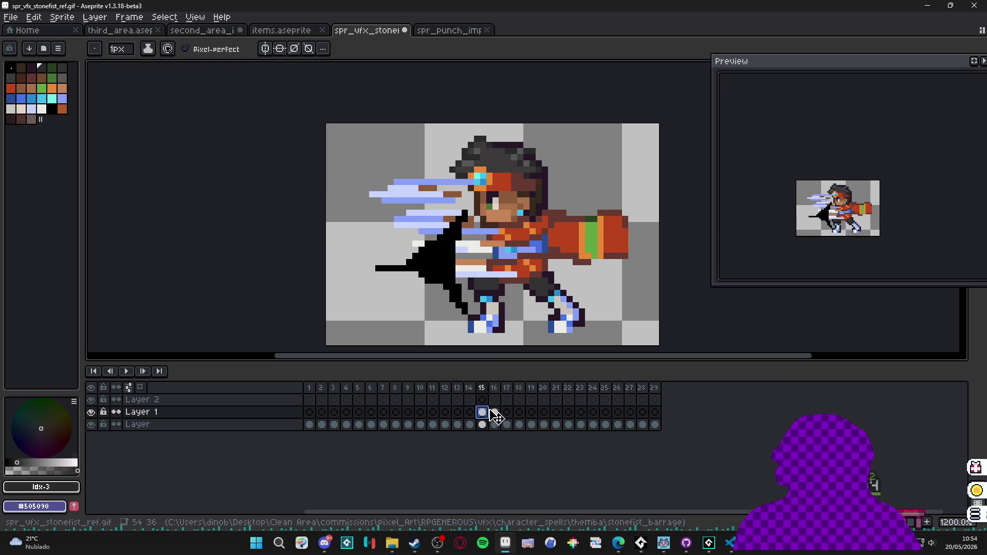
left_click(495, 413)
left_click(460, 174, "alt")
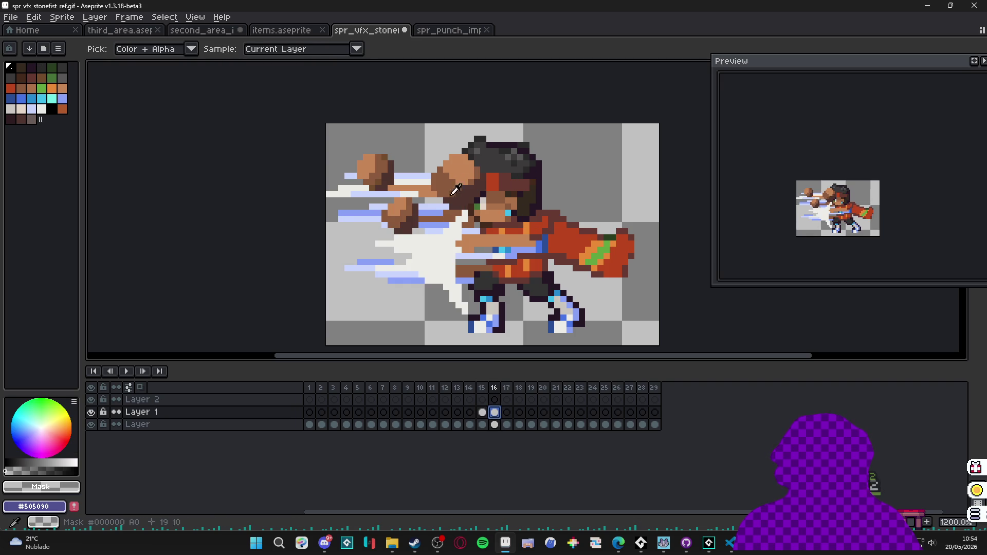
left_click(482, 412)
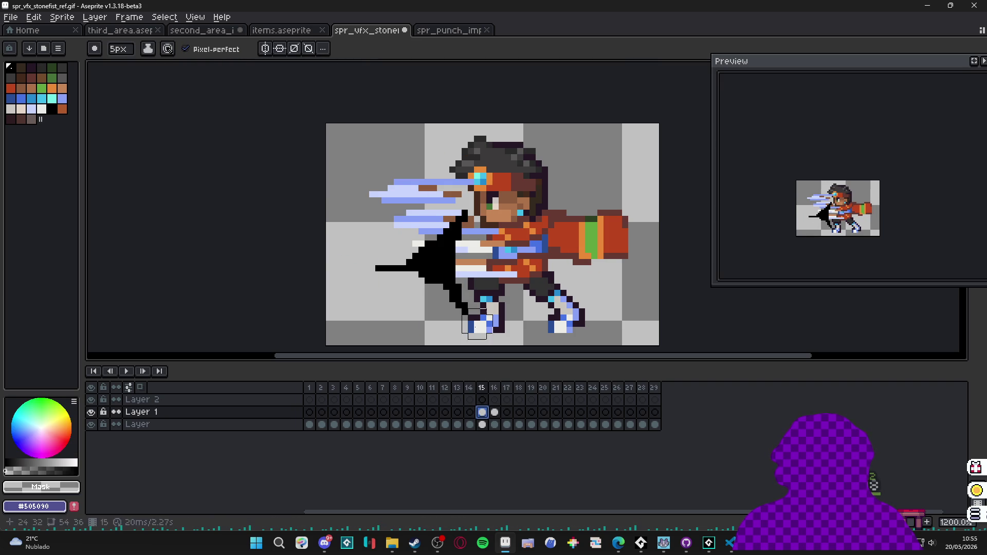
left_click(494, 412)
- Sample the fist's brown Idx-13 with the Eyedropper and shrink the pencil to 4px
key("alt")
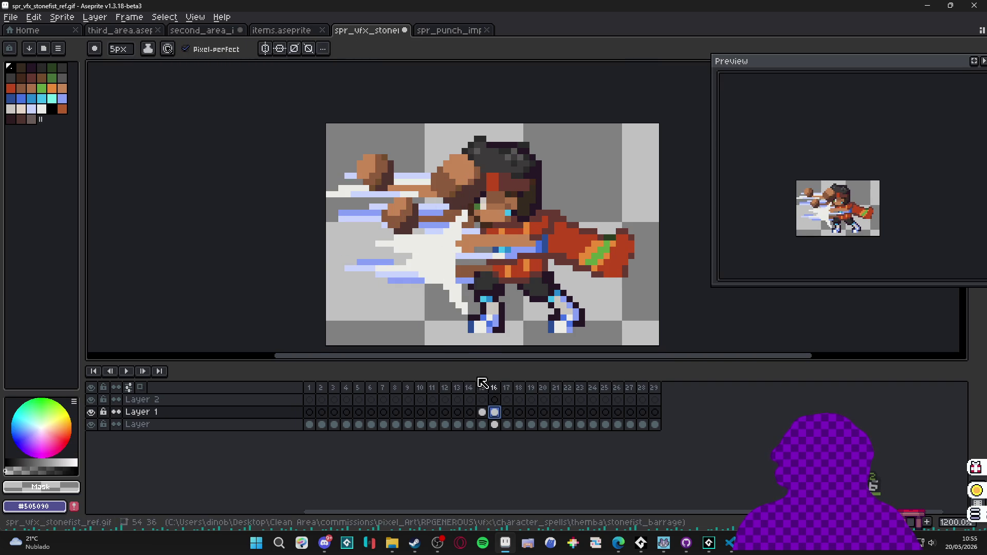
key("alt")
left_click(299, 54)
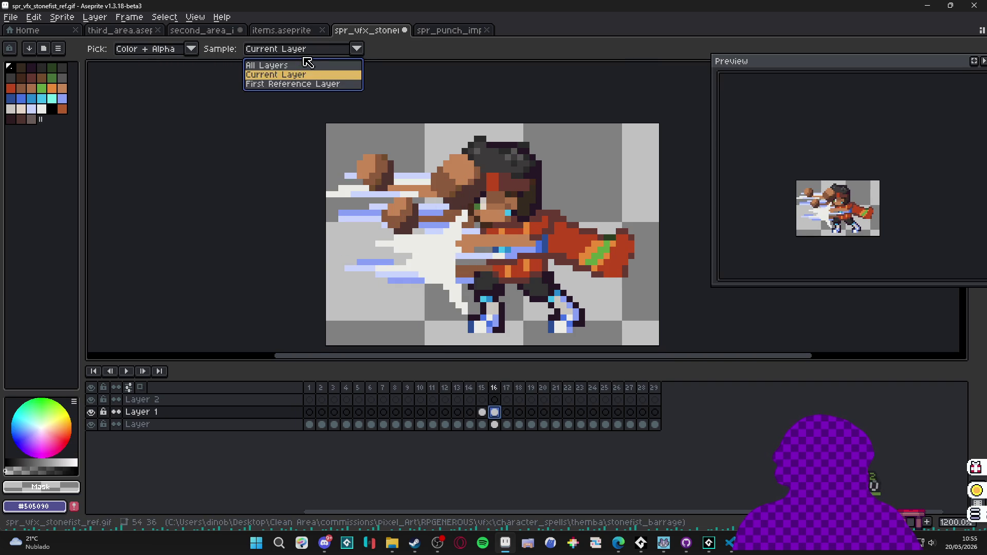
left_click(495, 305, "alt")
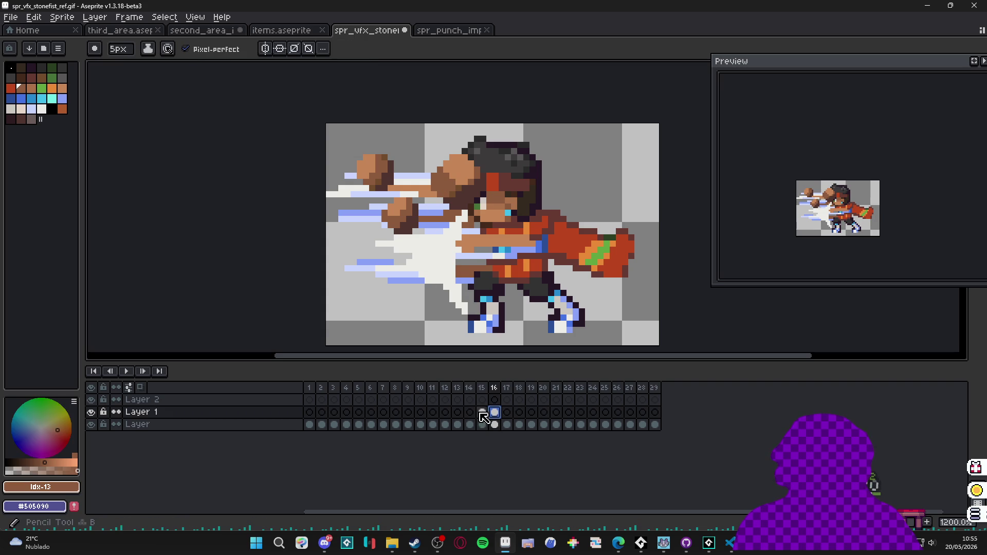
key("Left")
key("ctrl")
key("minus")
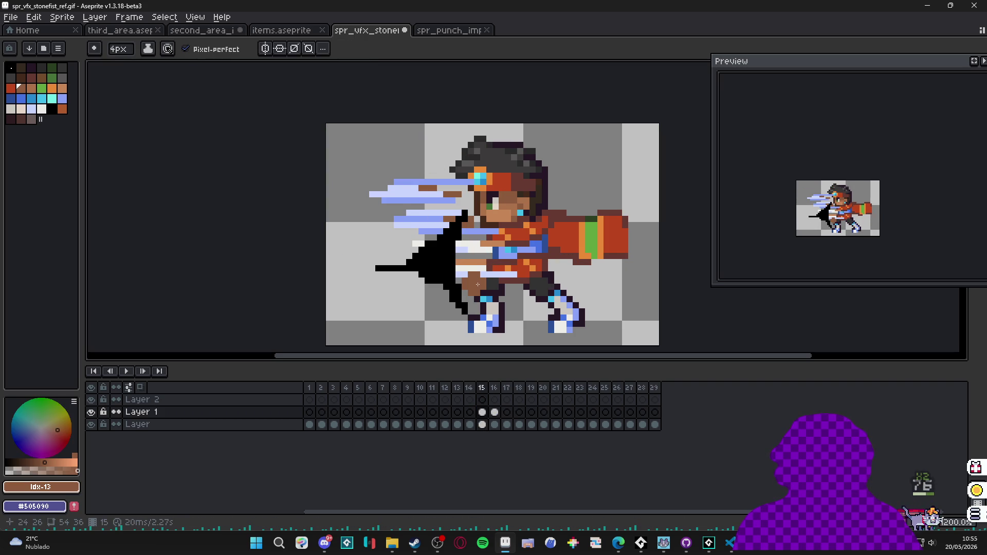